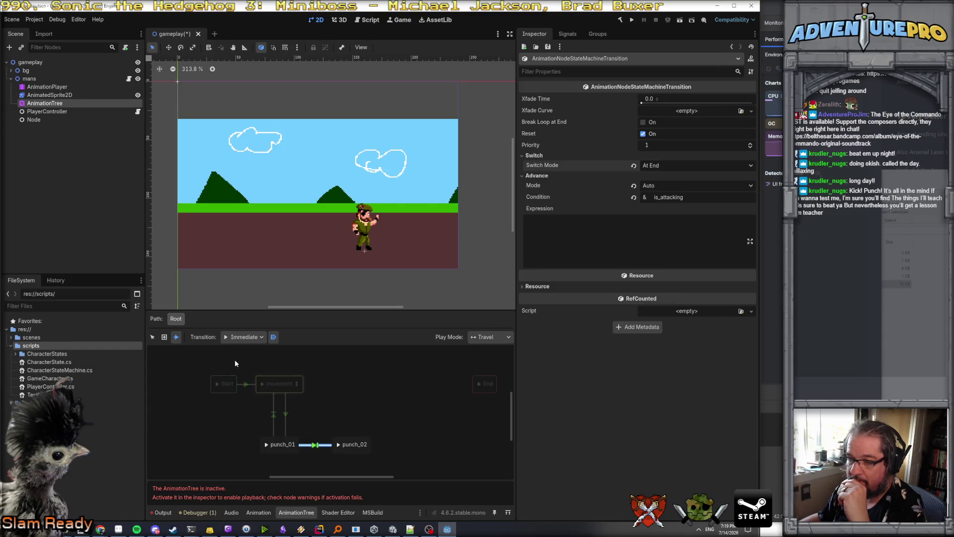
Use the Select tool to pick the movement→punch_01 transition and show it in the Inspector.
{"action": "left_click", "coordinate": [152, 338]}
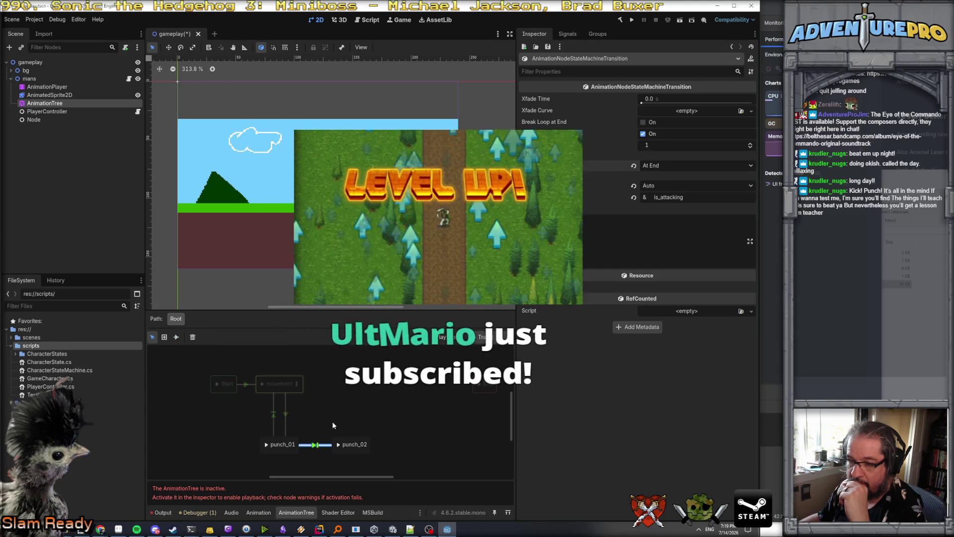
{"action": "left_click", "coordinate": [271, 412]}
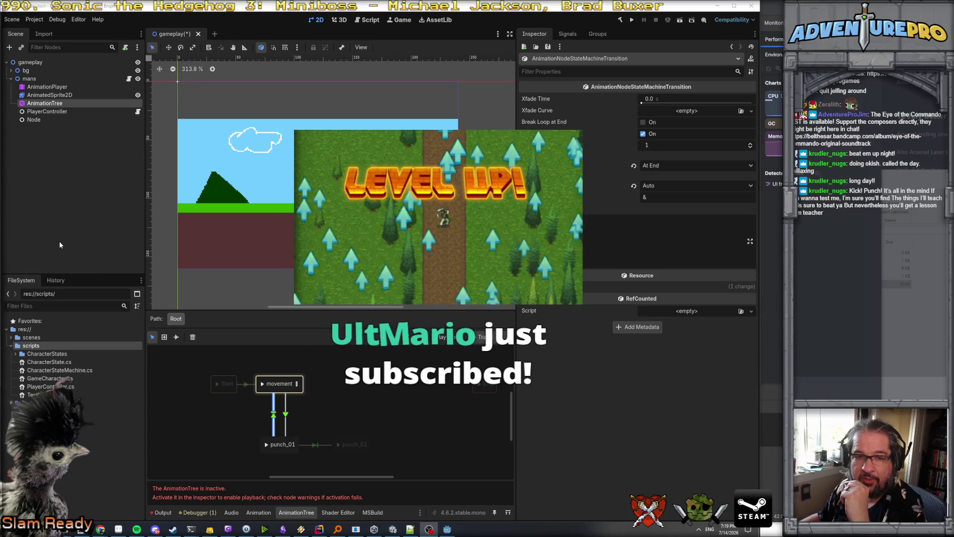
{"action": "key", "text": "alt+F4"}
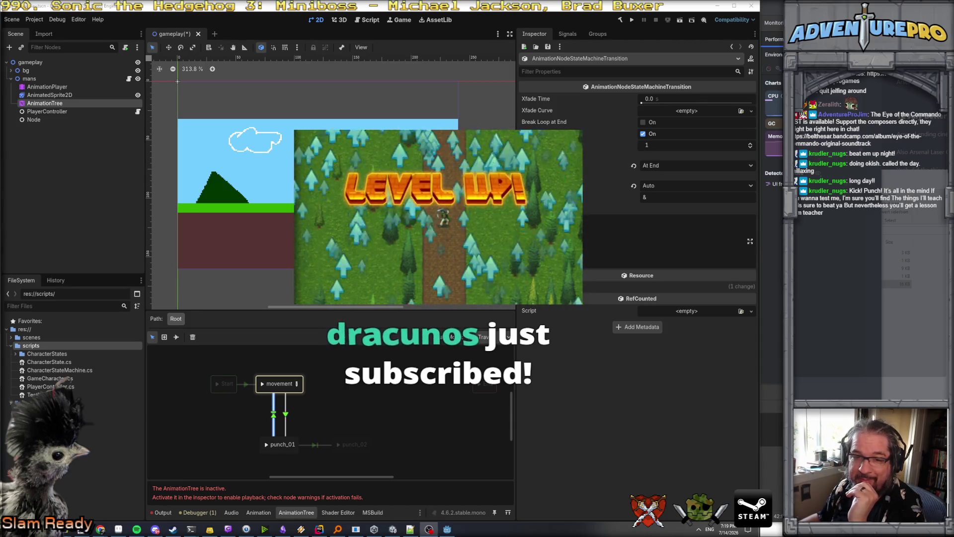
Switch to the Connect Nodes tool and keep the Immediate transition type.
{"action": "right_click", "coordinate": [275, 418]}
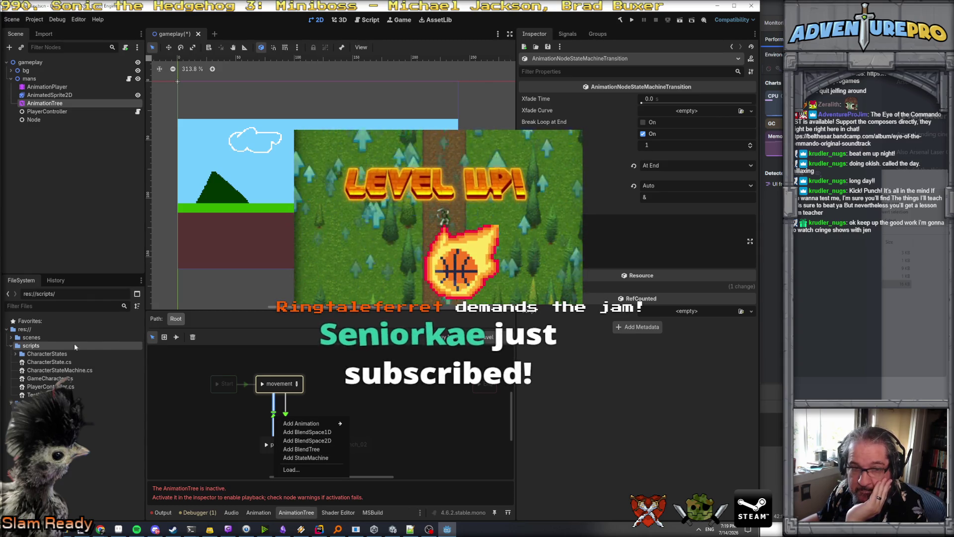
{"action": "left_click", "coordinate": [177, 338]}
{"action": "left_click", "coordinate": [175, 338]}
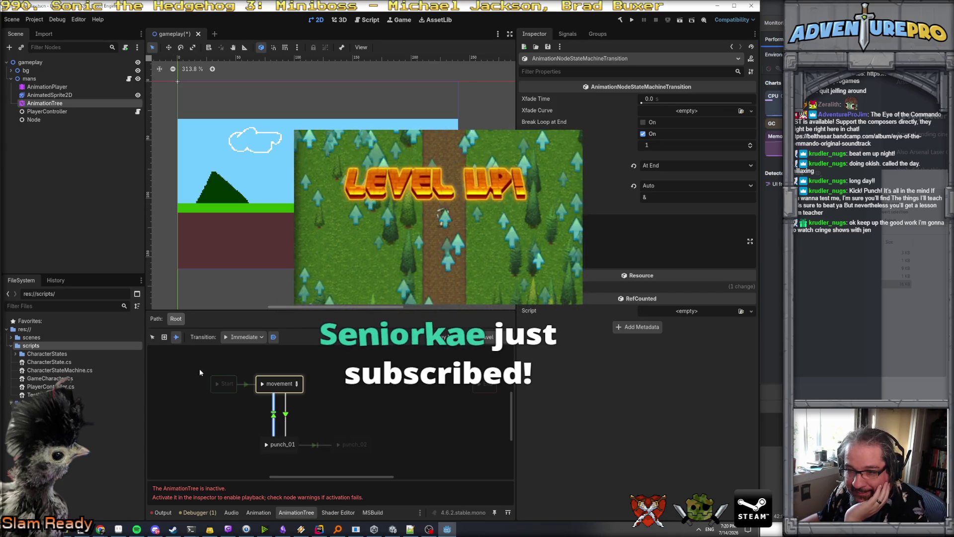
{"action": "left_click", "coordinate": [244, 338]}
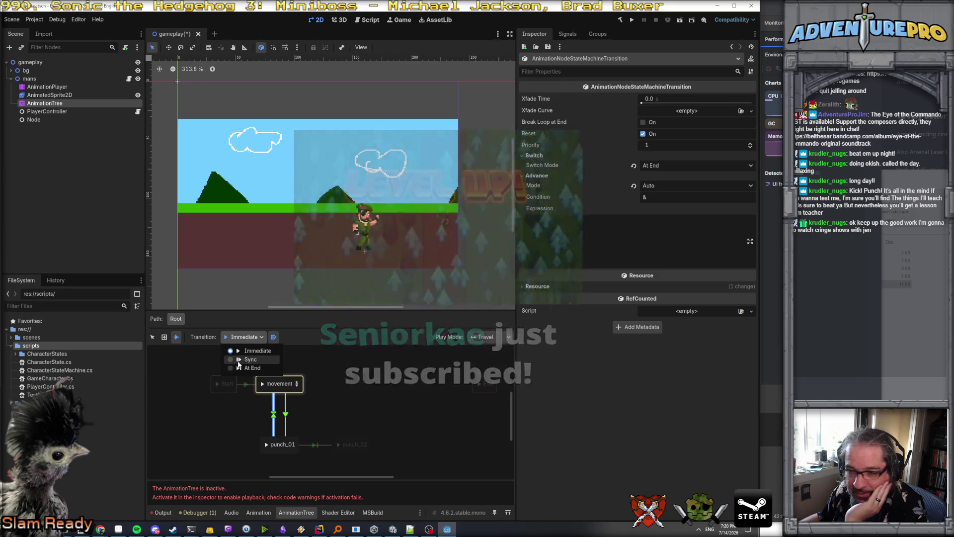
{"action": "left_click", "coordinate": [314, 359]}
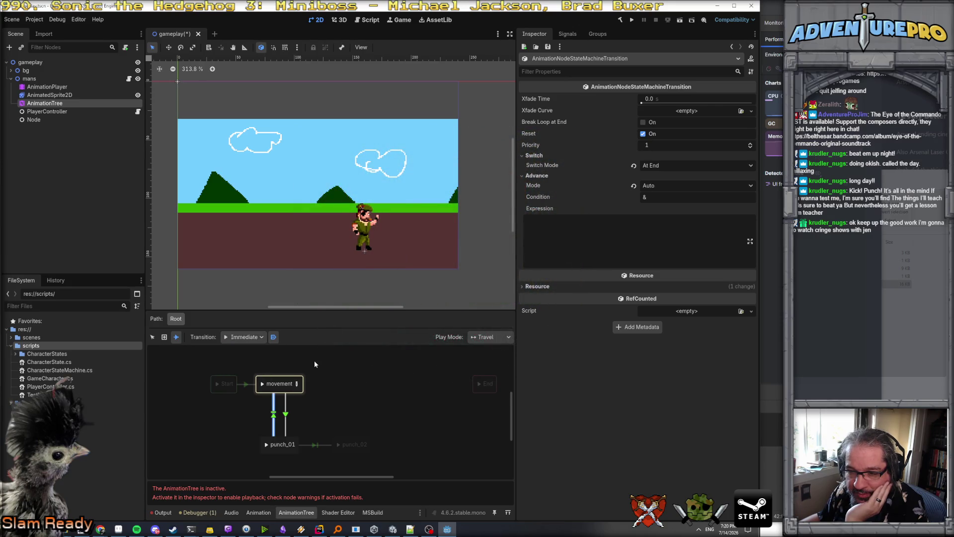
Draw a transition connecting punch_02 and movement.
{"action": "right_click", "coordinate": [352, 440]}
{"action": "left_click", "coordinate": [351, 432]}
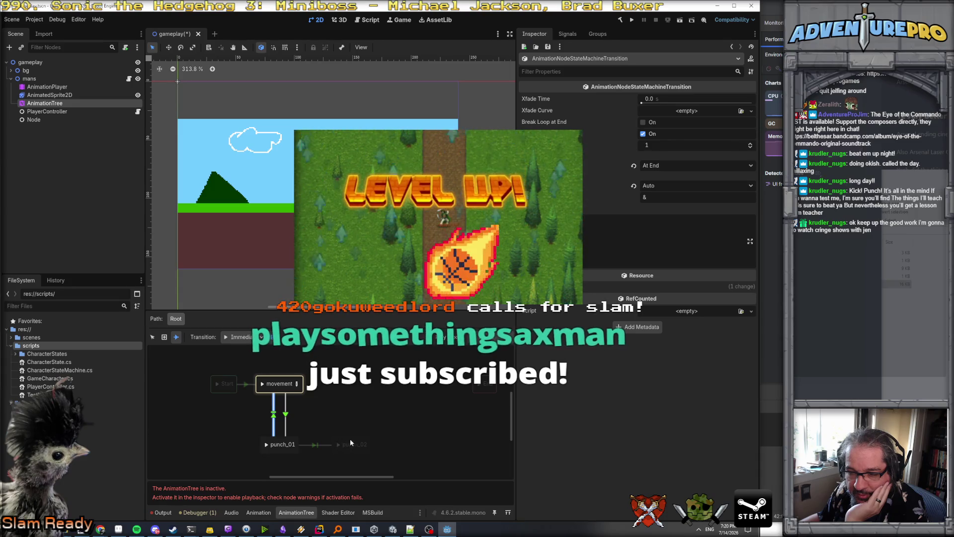
{"action": "left_click_drag", "start_coordinate": [349, 438], "coordinate": [281, 385]}
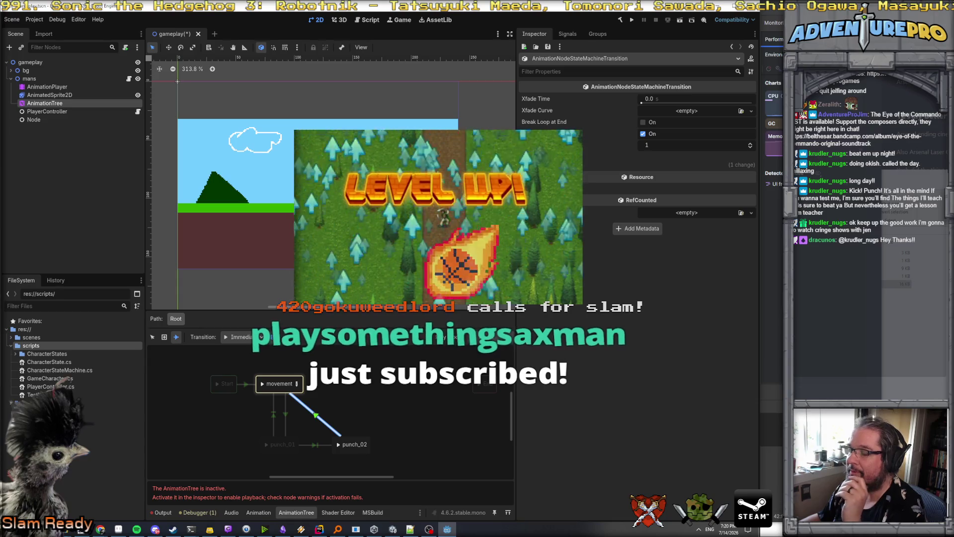
Expand the new transition's Advance section and click into its Condition field.
{"action": "left_click", "coordinate": [549, 164]}
{"action": "left_click", "coordinate": [656, 188]}
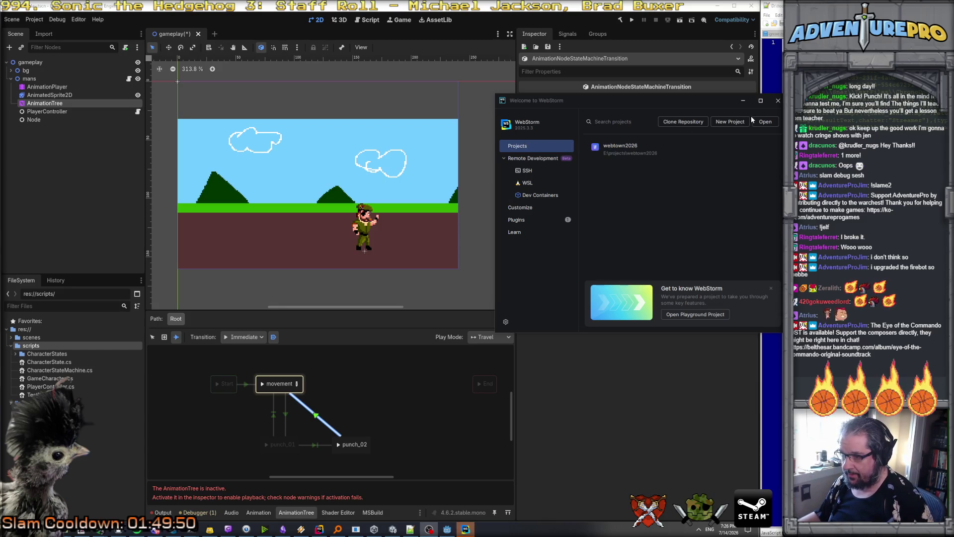
Start a New Project, cancel it, and close the WebStorm Welcome window.
{"action": "left_click", "coordinate": [723, 119]}
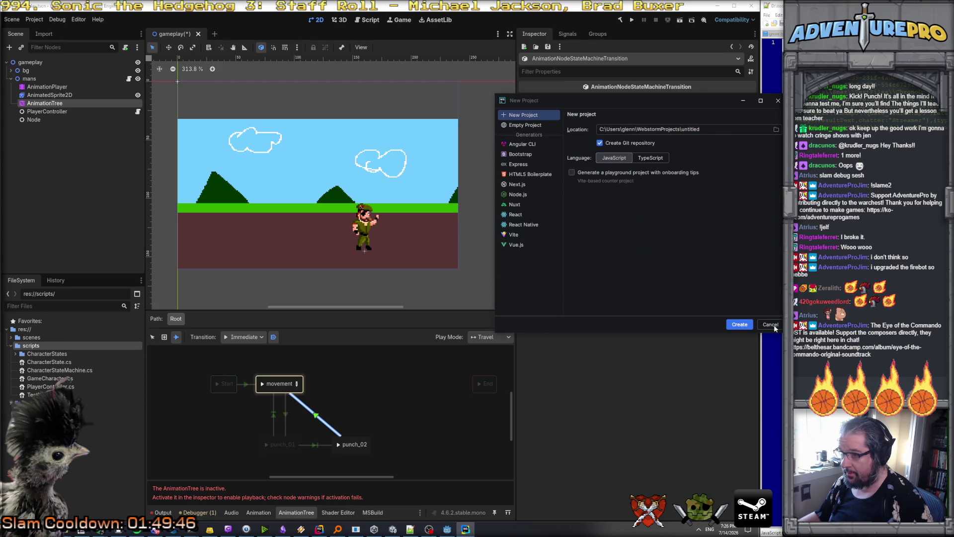
{"action": "left_click", "coordinate": [771, 324]}
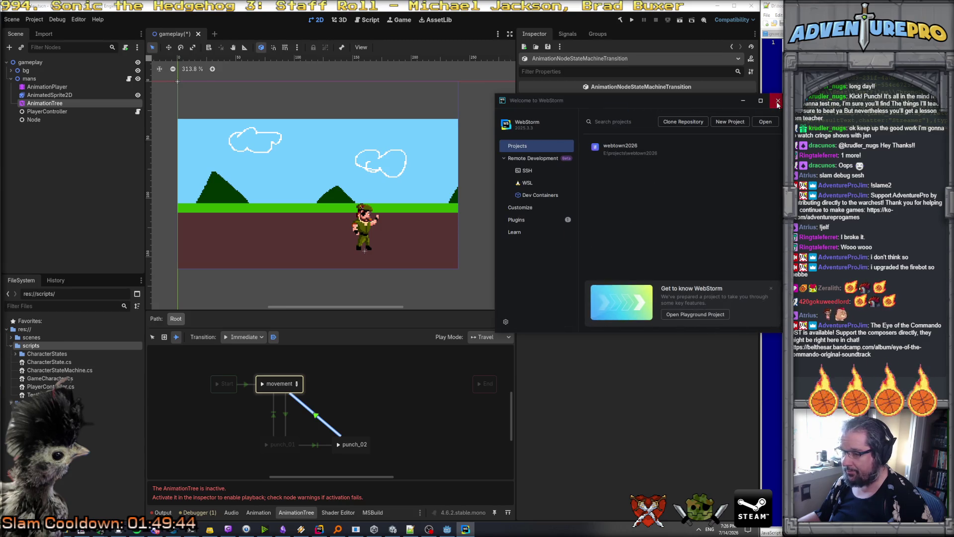
{"action": "left_click", "coordinate": [777, 100]}
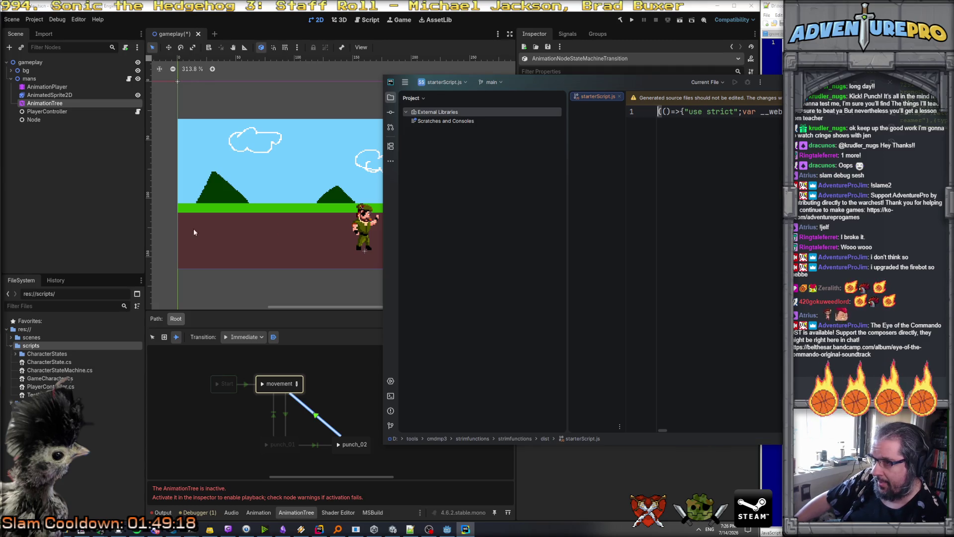
Widen the starterScript.js editor area by dragging the Project panel splitter, then switch windows.
{"action": "left_click_drag", "start_coordinate": [567, 221], "coordinate": [482, 226]}
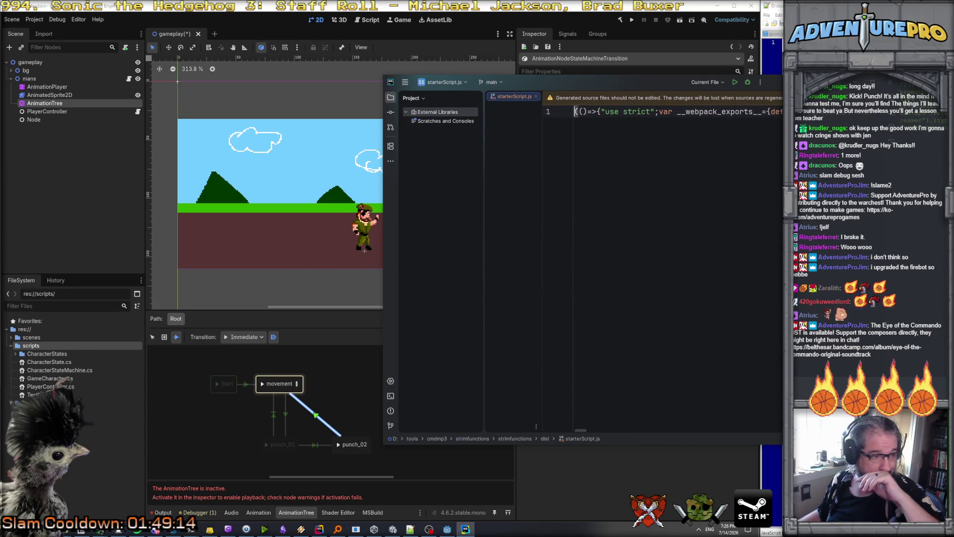
{"action": "key", "text": "alt+Tab"}
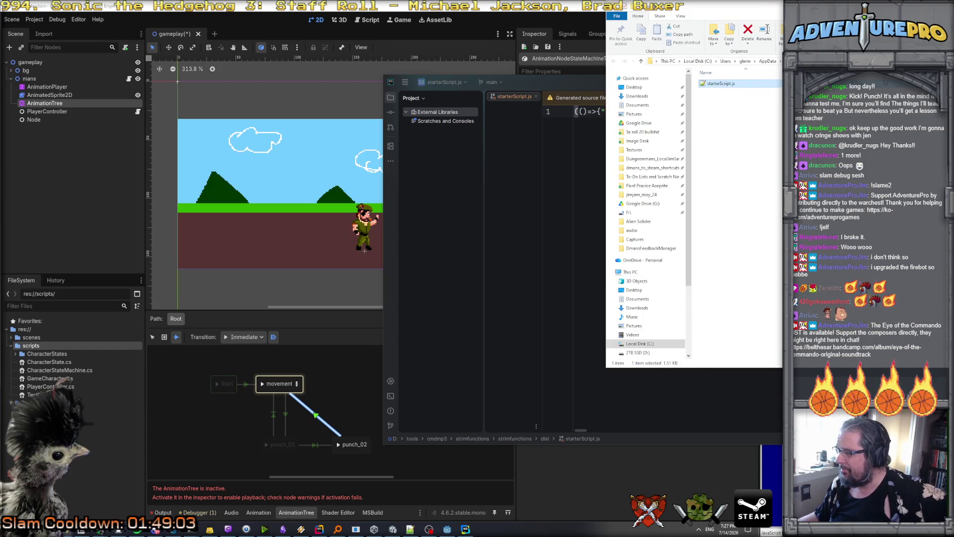
Browse the scripts, roles, an empty folder and effects folders, returning to the parent each time.
{"action": "key", "text": "alt+Up"}
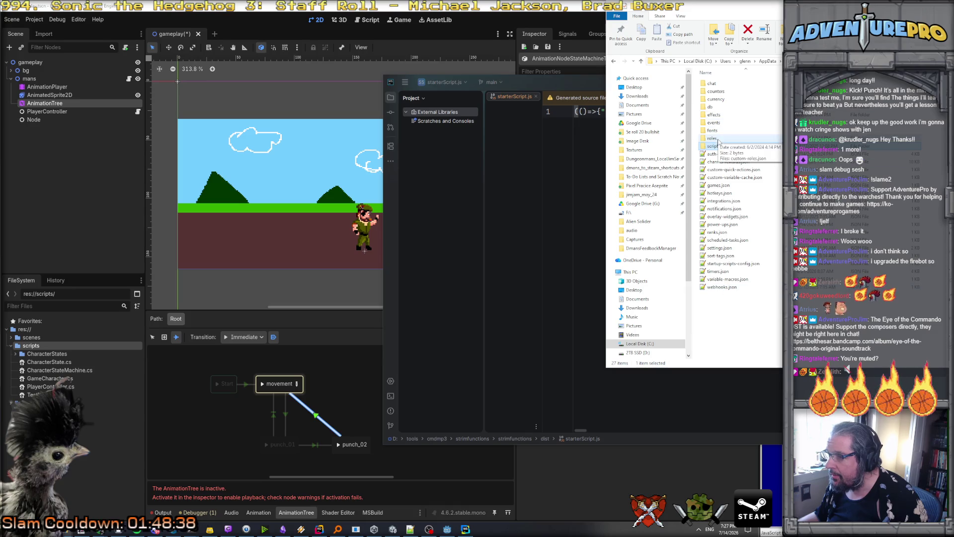
{"action": "left_click", "coordinate": [721, 115]}
{"action": "double_click", "coordinate": [721, 146]}
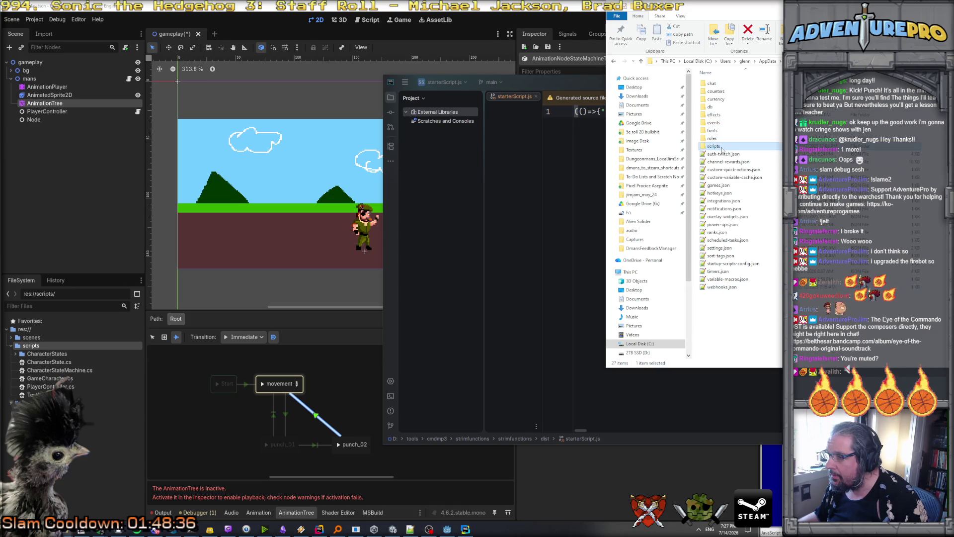
{"action": "key", "text": "alt+Left"}
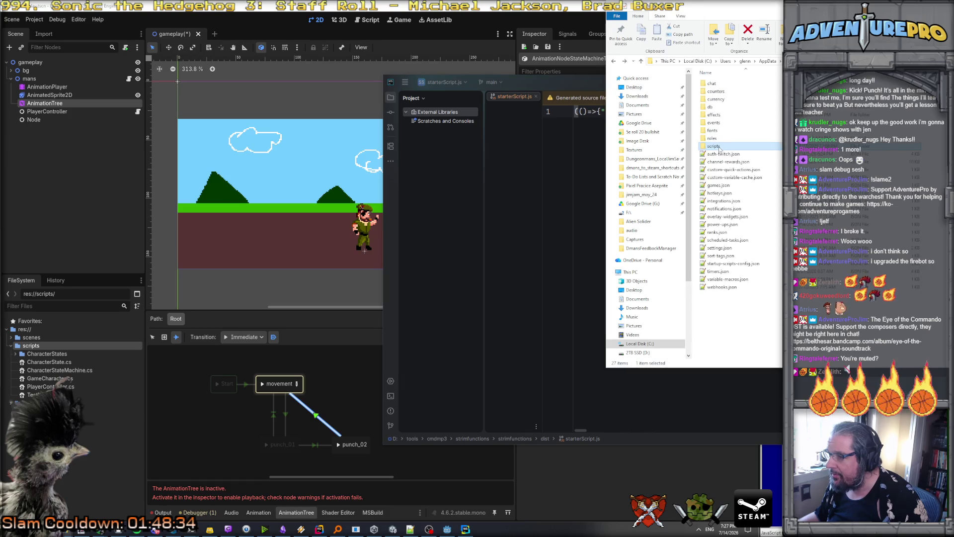
{"action": "left_click", "coordinate": [718, 139]}
{"action": "double_click", "coordinate": [718, 140]}
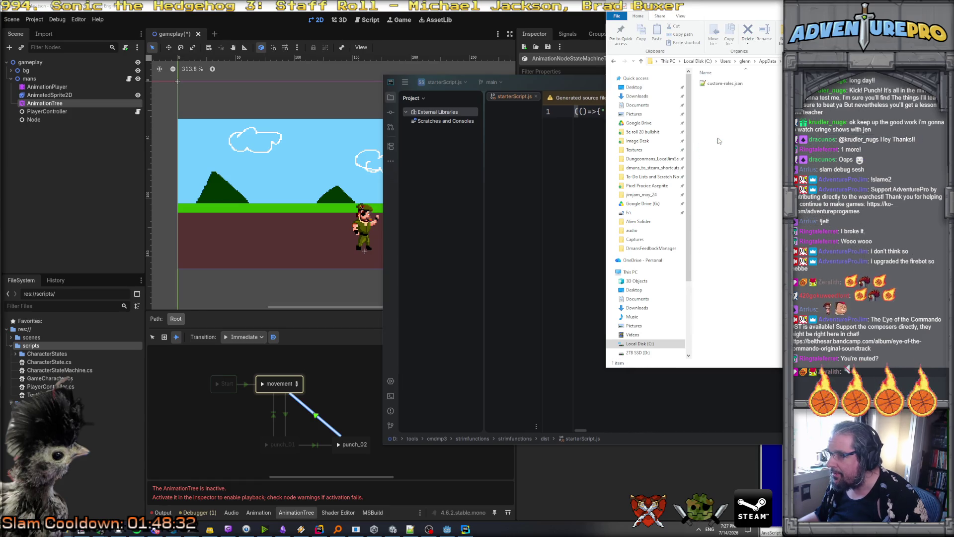
{"action": "key", "text": "alt+Left"}
{"action": "double_click", "coordinate": [716, 133]}
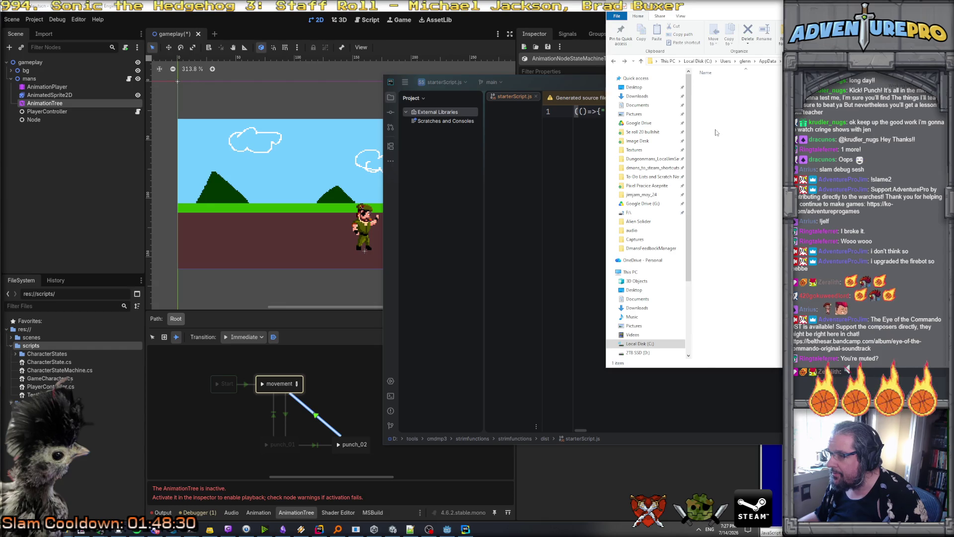
{"action": "key", "text": "alt+Left"}
{"action": "double_click", "coordinate": [714, 117]}
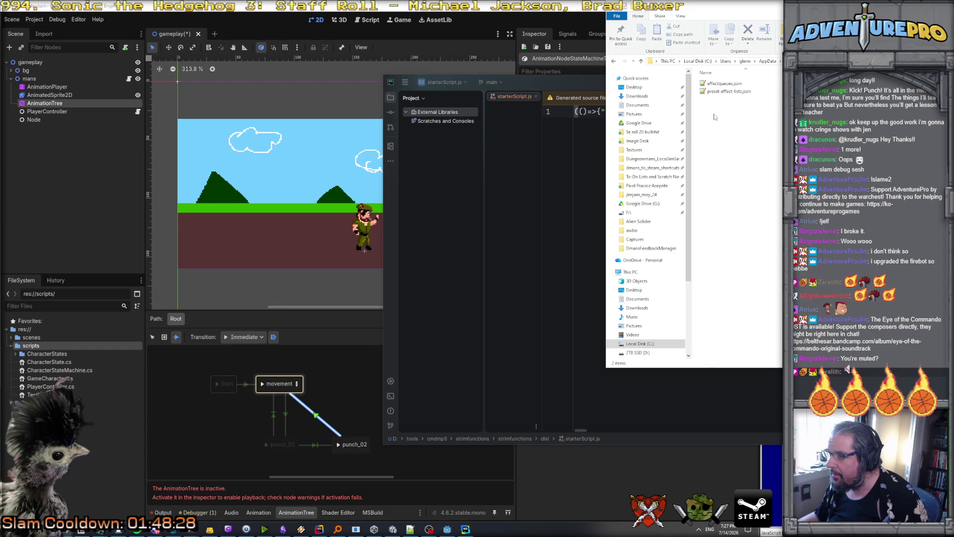
{"action": "key", "text": "alt+Left"}
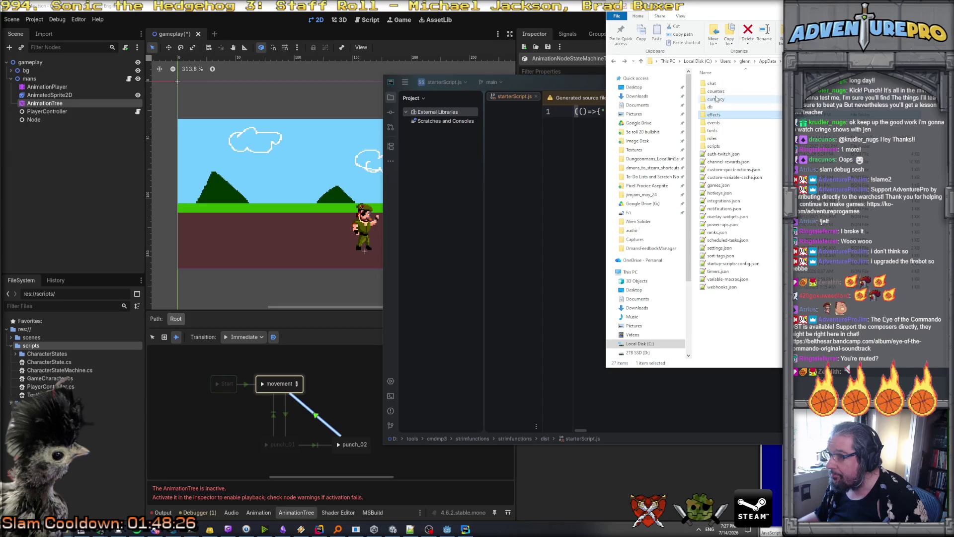
Open chat/commands.json in Notepad++, scroll through its commands, and snap it to the left half.
{"action": "double_click", "coordinate": [714, 85]}
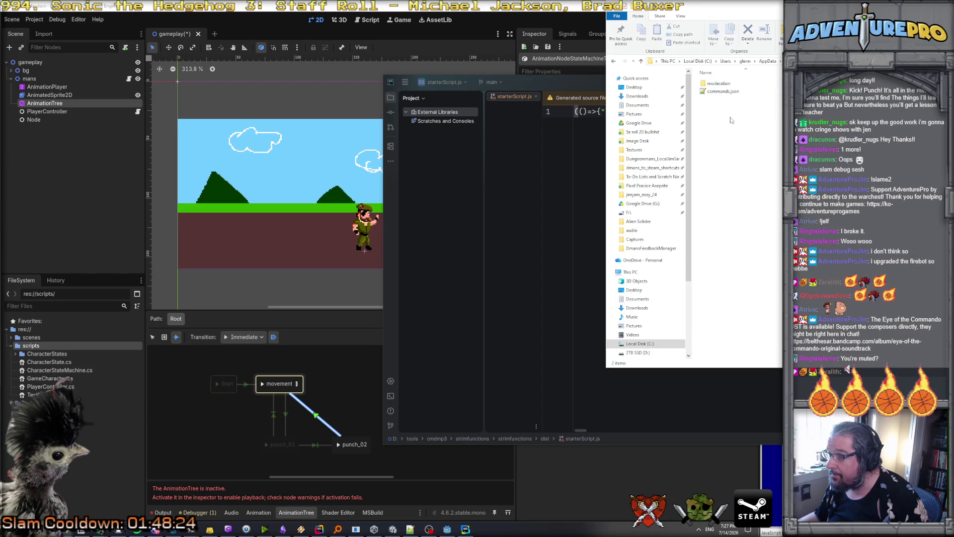
{"action": "double_click", "coordinate": [719, 83]}
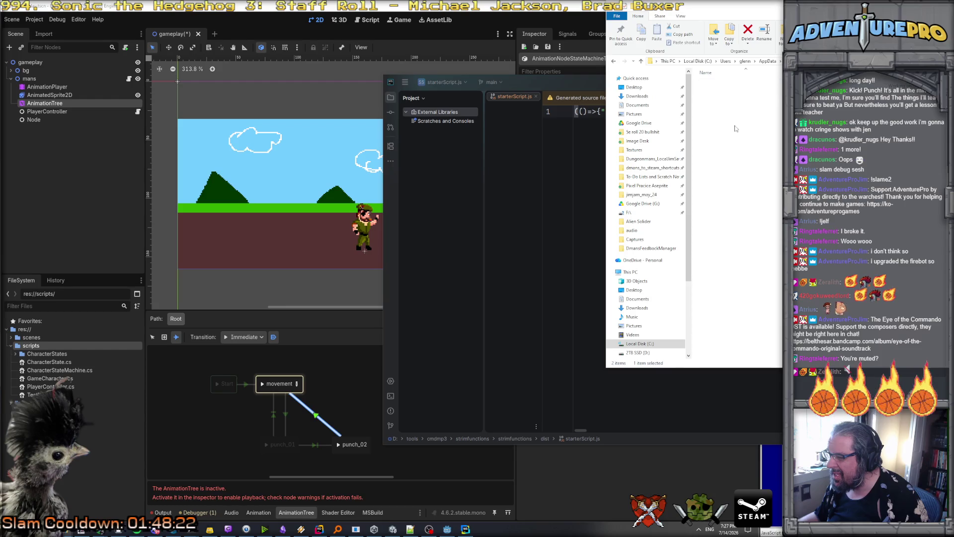
{"action": "key", "text": "alt+Left"}
{"action": "double_click", "coordinate": [724, 92]}
{"action": "scroll", "coordinate": [857, 288], "scroll_direction": "down", "scroll_amount": 20}
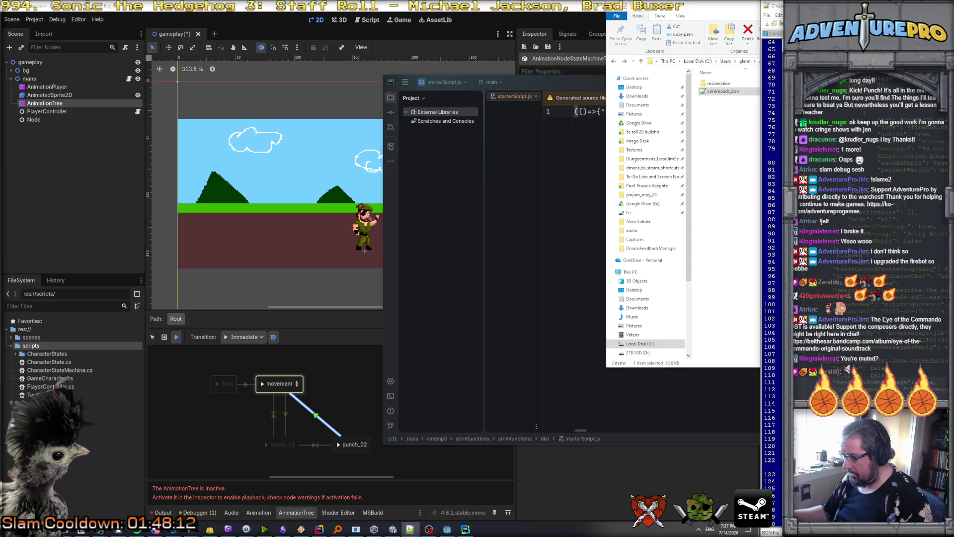
{"action": "scroll", "coordinate": [860, 249], "scroll_direction": "down", "scroll_amount": 3}
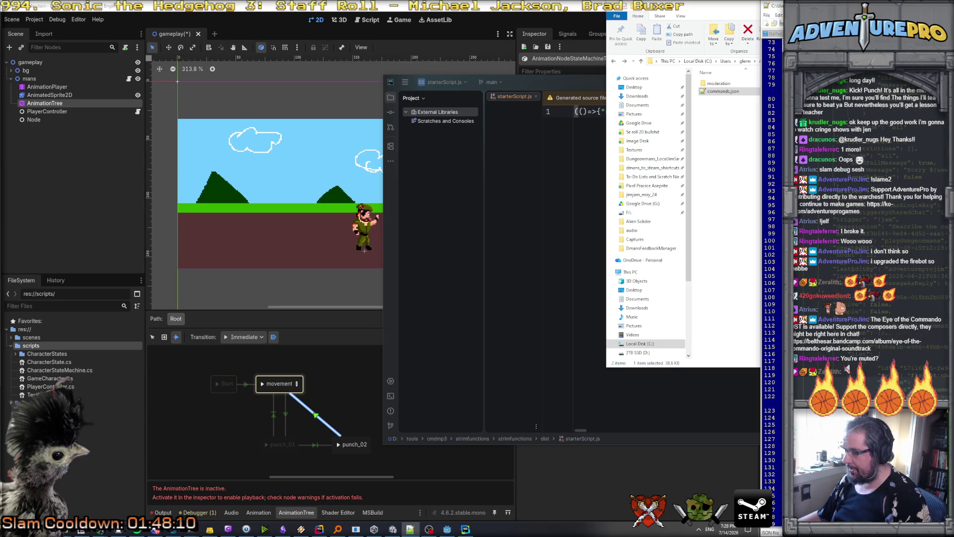
{"action": "scroll", "coordinate": [918, 287], "scroll_direction": "down", "scroll_amount": 1}
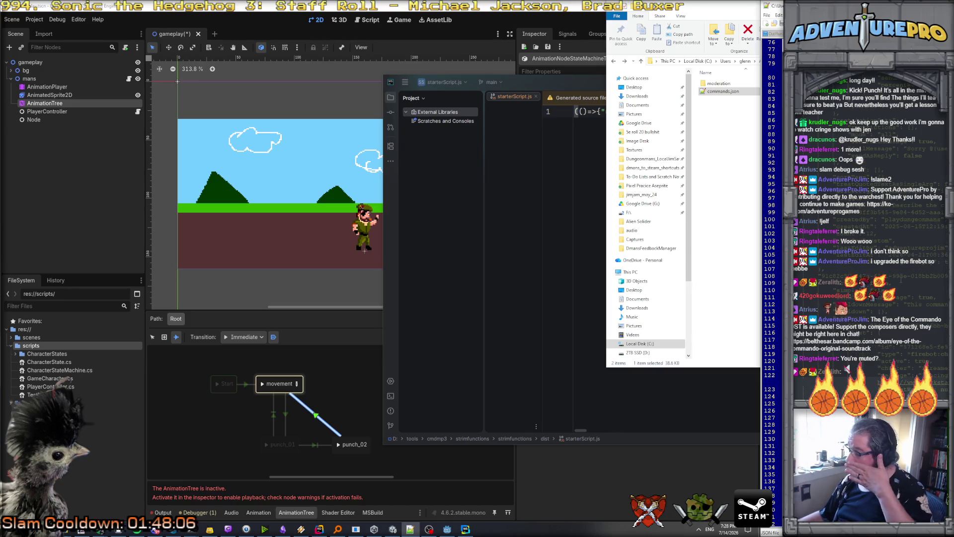
{"action": "mouse_move", "coordinate": [720, 6]}
{"action": "left_mouse_down"}
{"action": "mouse_move", "coordinate": [323, 35]}
{"action": "mouse_move", "coordinate": [336, 282]}
{"action": "left_mouse_up"}
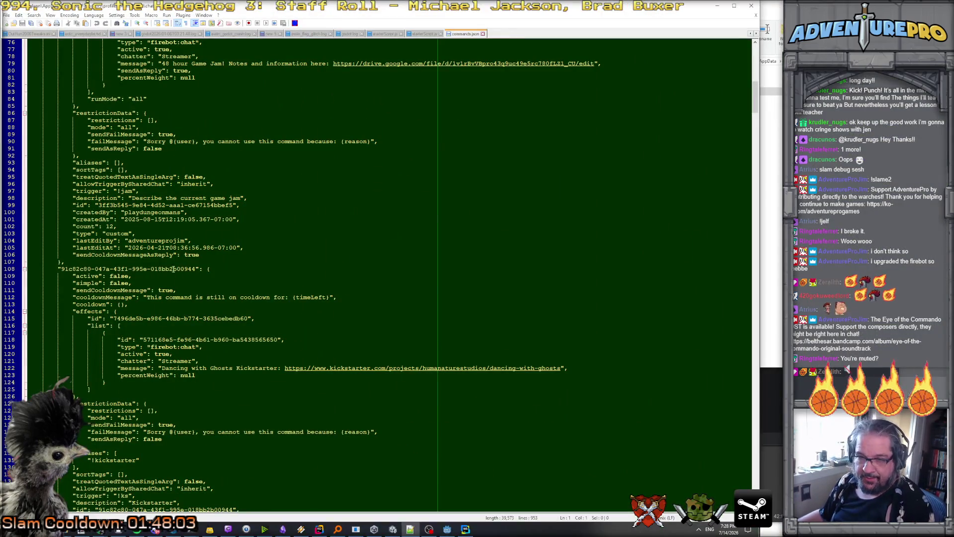
{"action": "scroll", "coordinate": [132, 264], "scroll_direction": "down", "scroll_amount": 1}
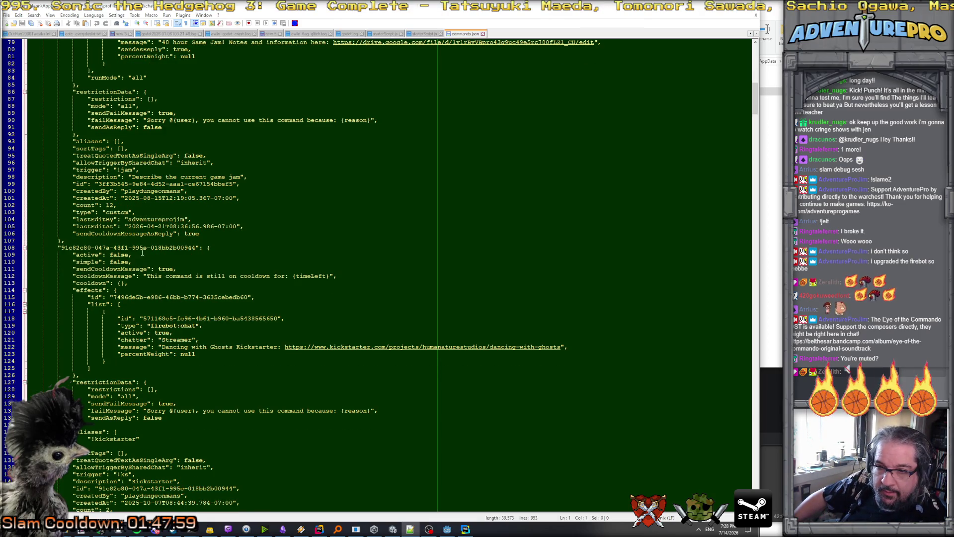
{"action": "scroll", "coordinate": [146, 247], "scroll_direction": "down", "scroll_amount": 10}
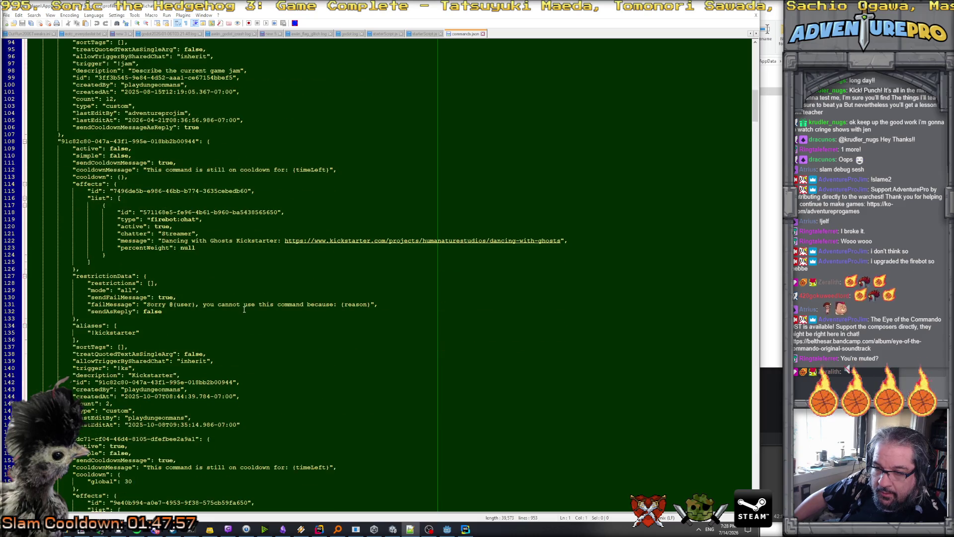
{"action": "scroll", "coordinate": [240, 308], "scroll_direction": "down", "scroll_amount": 20}
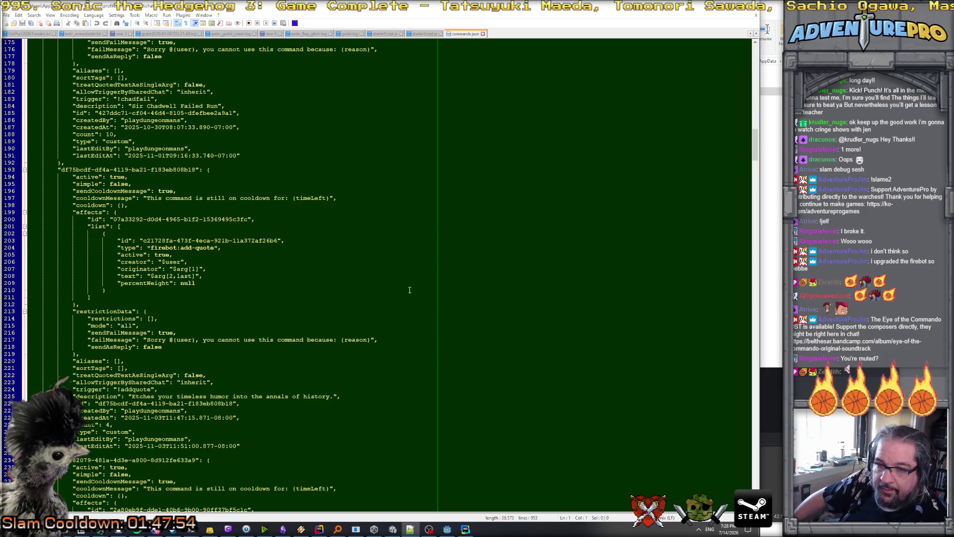
{"action": "left_click_drag", "start_coordinate": [755, 144], "coordinate": [755, 489]}
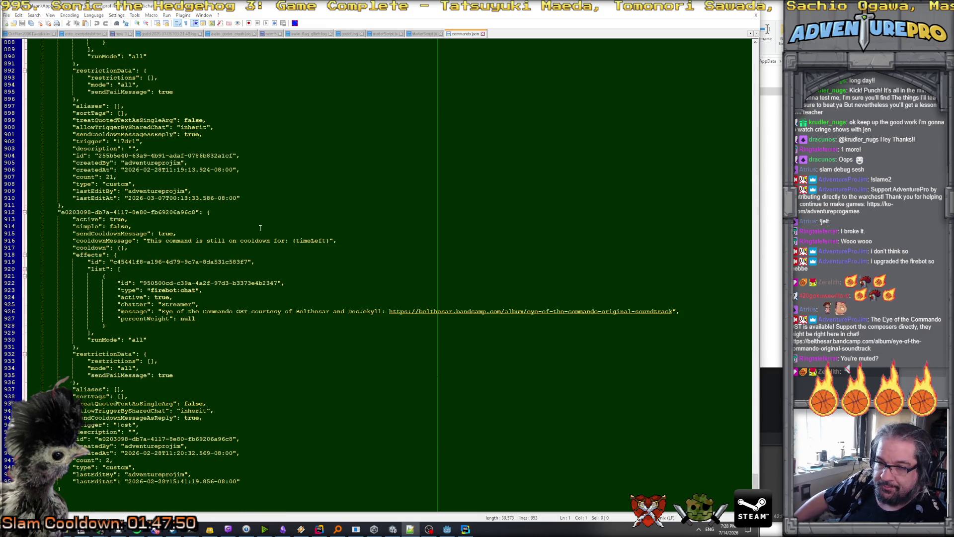
{"action": "scroll", "coordinate": [258, 224], "scroll_direction": "up", "scroll_amount": 12}
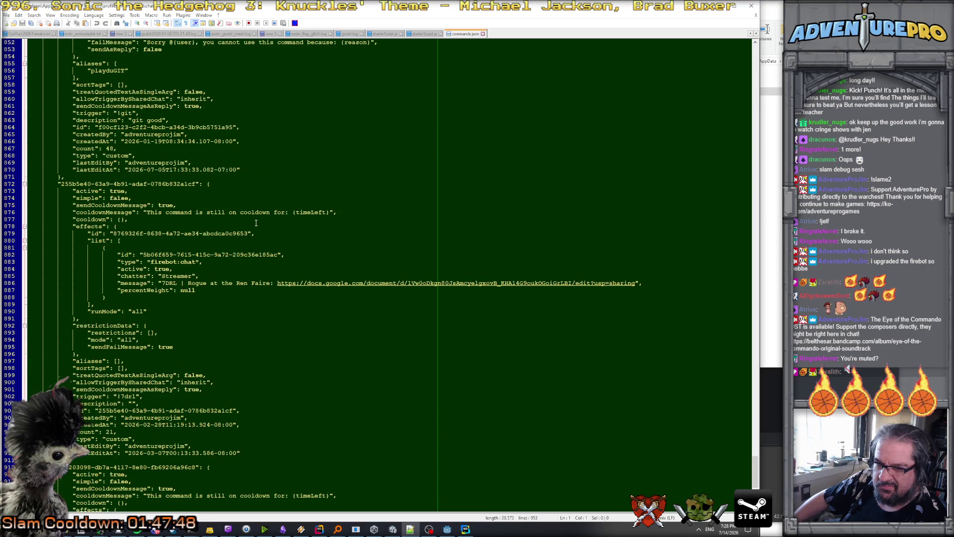
{"action": "scroll", "coordinate": [256, 223], "scroll_direction": "up", "scroll_amount": 16}
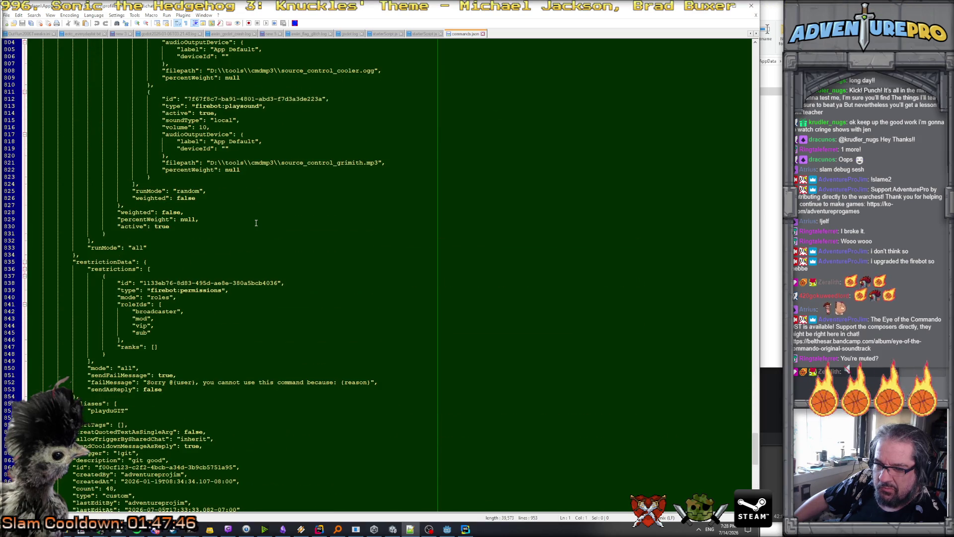
{"action": "scroll", "coordinate": [256, 223], "scroll_direction": "up", "scroll_amount": 4}
{"action": "scroll", "coordinate": [259, 252], "scroll_direction": "up", "scroll_amount": 10}
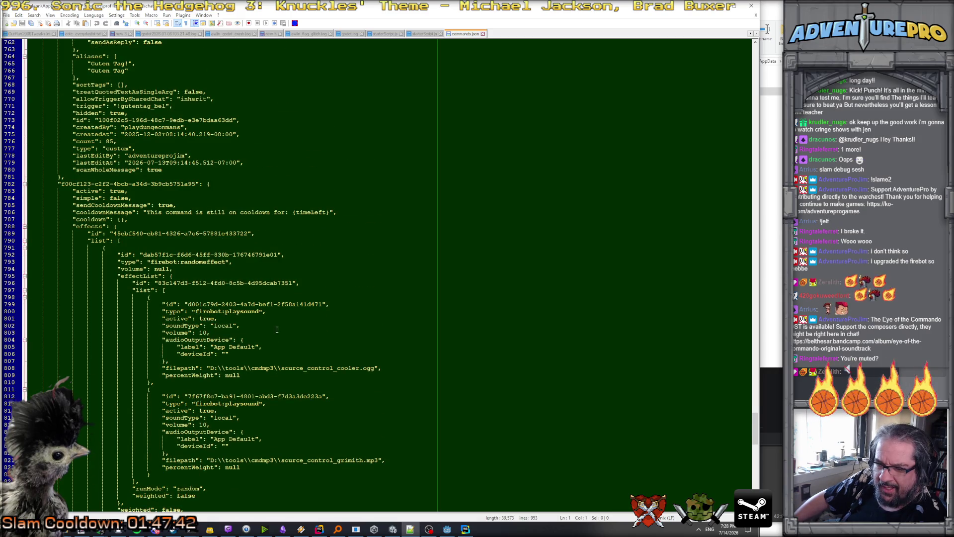
{"action": "scroll", "coordinate": [277, 329], "scroll_direction": "up", "scroll_amount": 20}
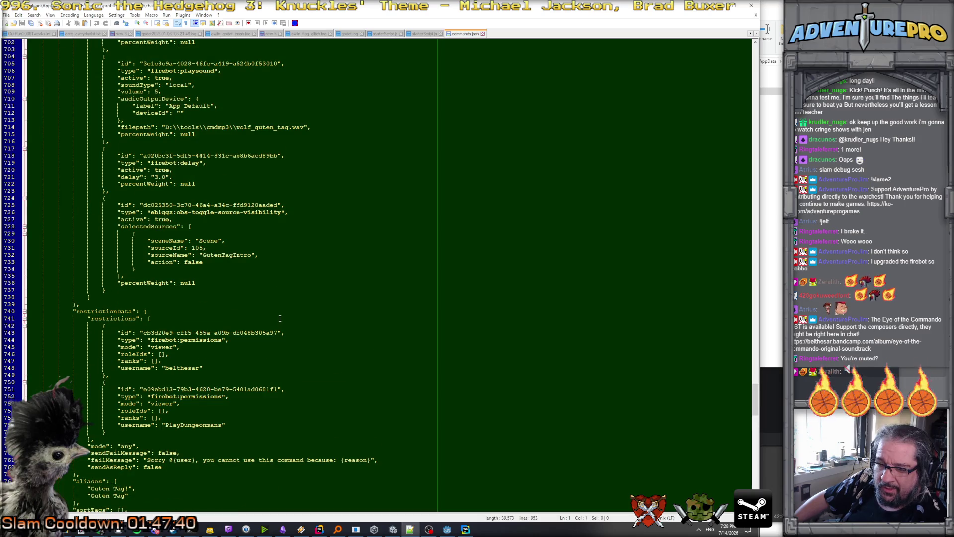
{"action": "scroll", "coordinate": [279, 318], "scroll_direction": "up", "scroll_amount": 14}
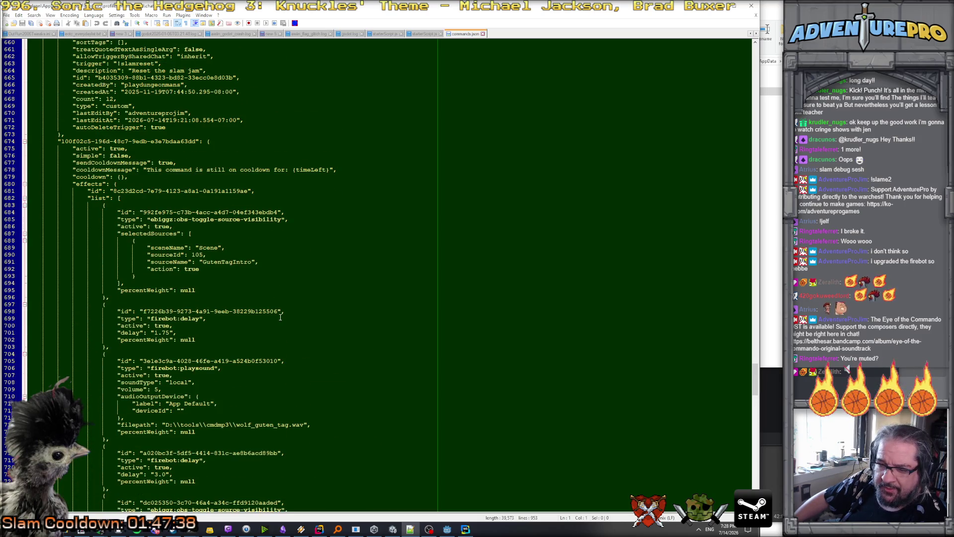
{"action": "scroll", "coordinate": [280, 317], "scroll_direction": "up", "scroll_amount": 1}
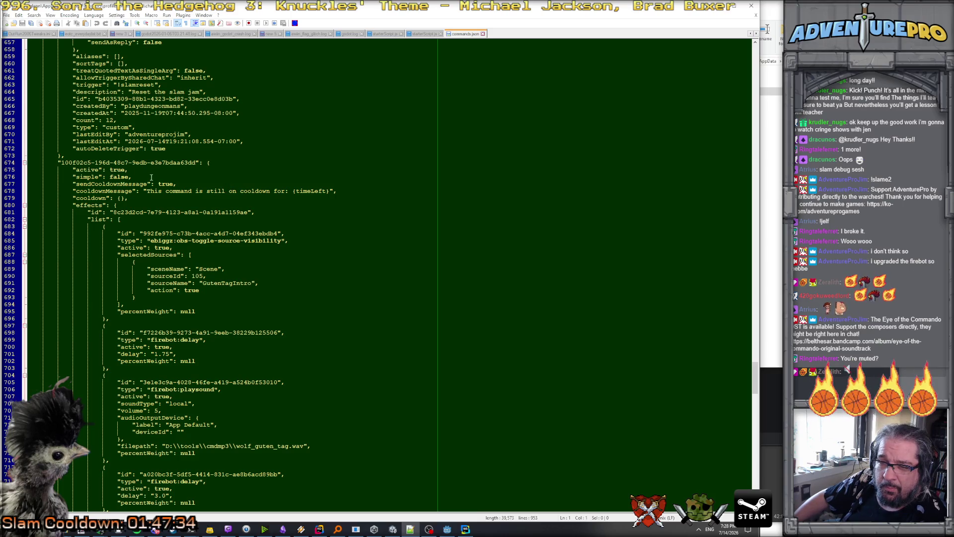
{"action": "scroll", "coordinate": [230, 229], "scroll_direction": "down", "scroll_amount": 4}
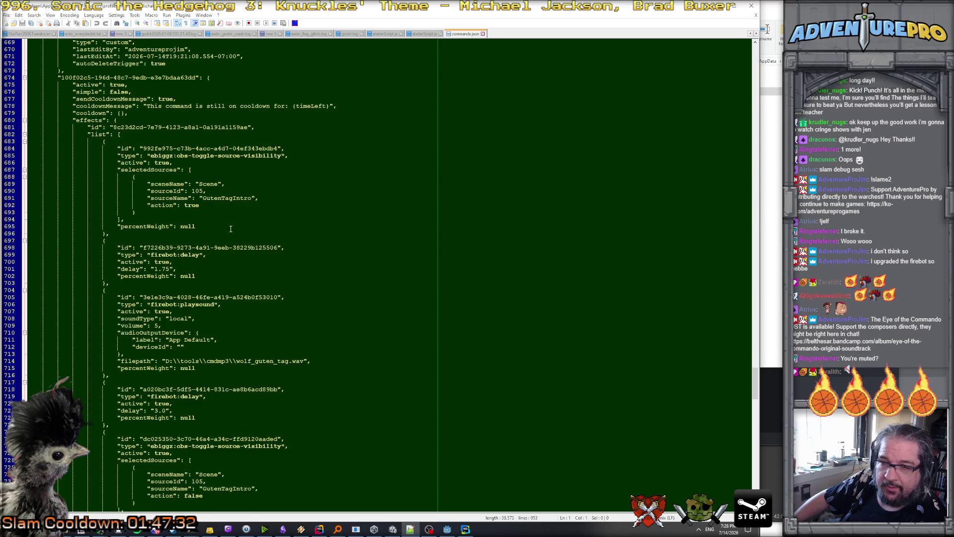
{"action": "scroll", "coordinate": [230, 228], "scroll_direction": "down", "scroll_amount": 1}
{"action": "scroll", "coordinate": [209, 240], "scroll_direction": "down", "scroll_amount": 3}
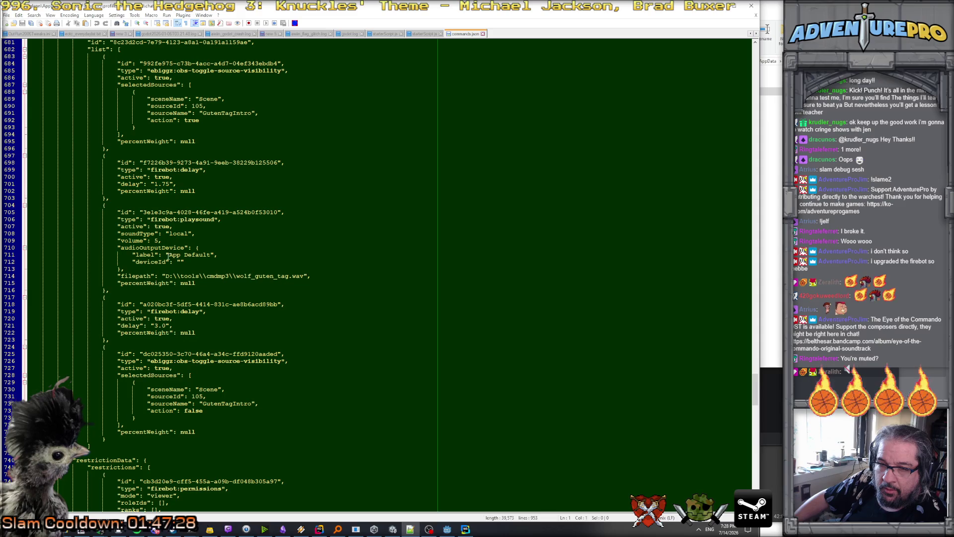
{"action": "scroll", "coordinate": [250, 276], "scroll_direction": "up", "scroll_amount": 20}
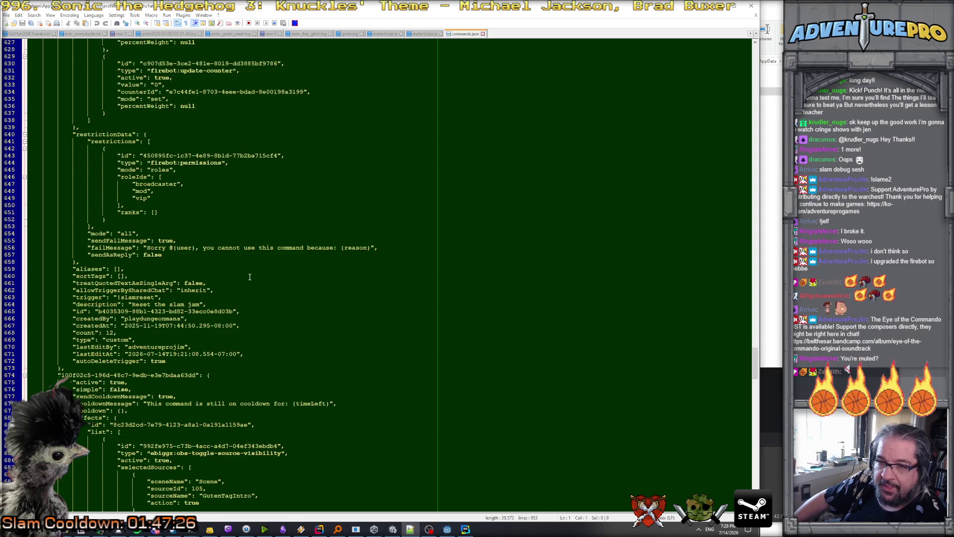
{"action": "scroll", "coordinate": [250, 277], "scroll_direction": "up", "scroll_amount": 17}
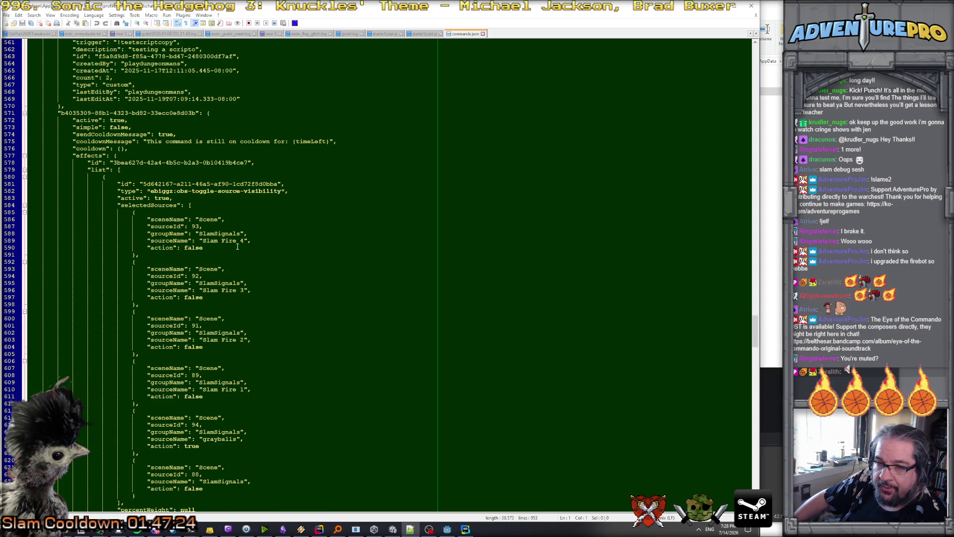
{"action": "scroll", "coordinate": [229, 290], "scroll_direction": "down", "scroll_amount": 3}
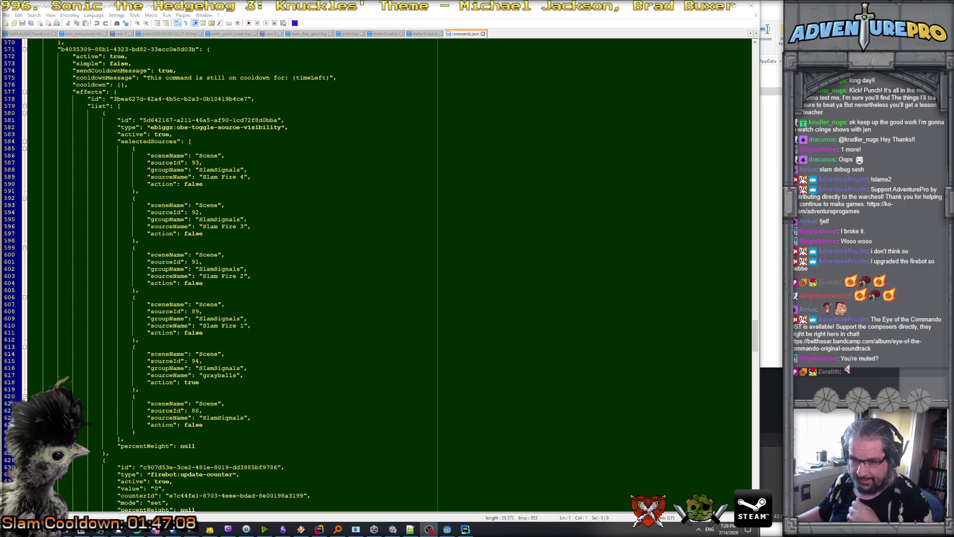
{"action": "scroll", "coordinate": [282, 210], "scroll_direction": "up", "scroll_amount": 3}
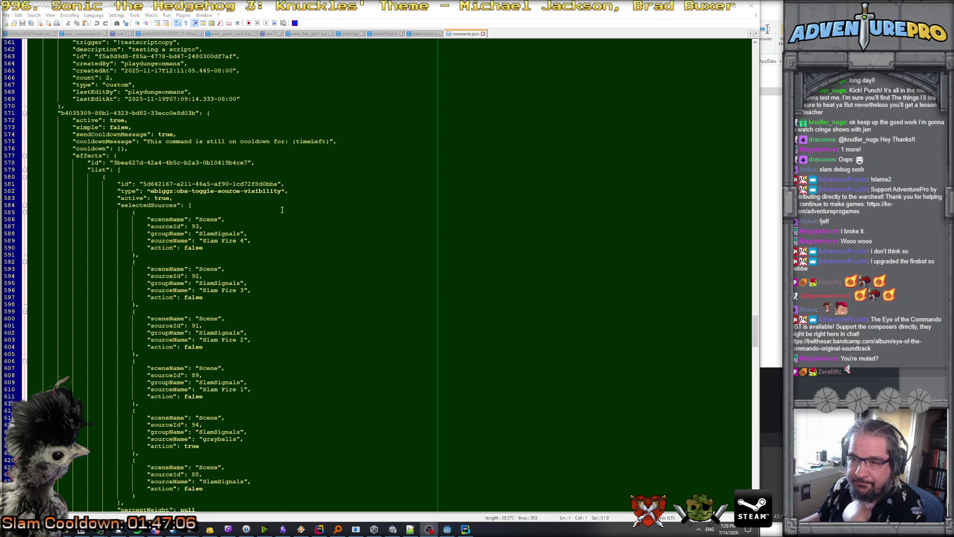
{"action": "scroll", "coordinate": [167, 127], "scroll_direction": "up", "scroll_amount": 8}
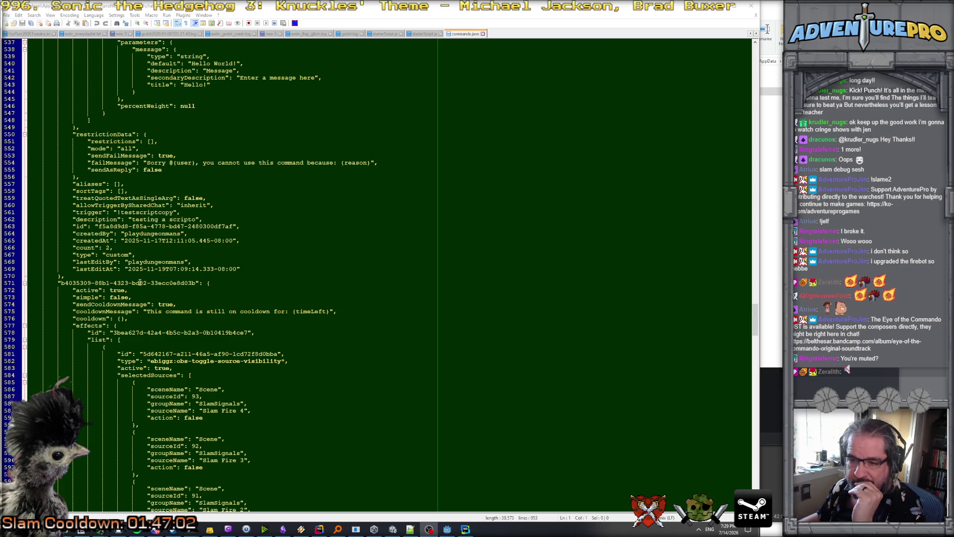
{"action": "scroll", "coordinate": [140, 283], "scroll_direction": "down", "scroll_amount": 3}
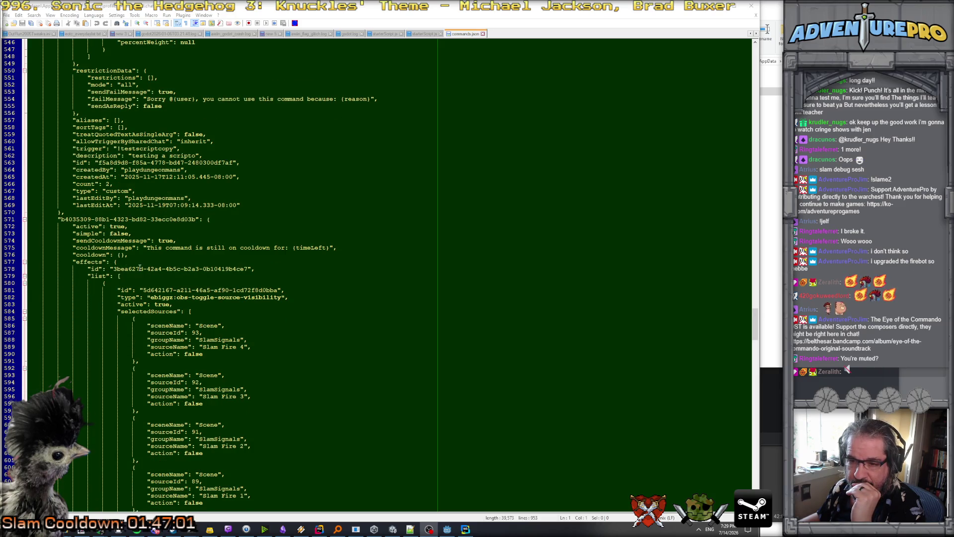
{"action": "left_click", "coordinate": [141, 268]}
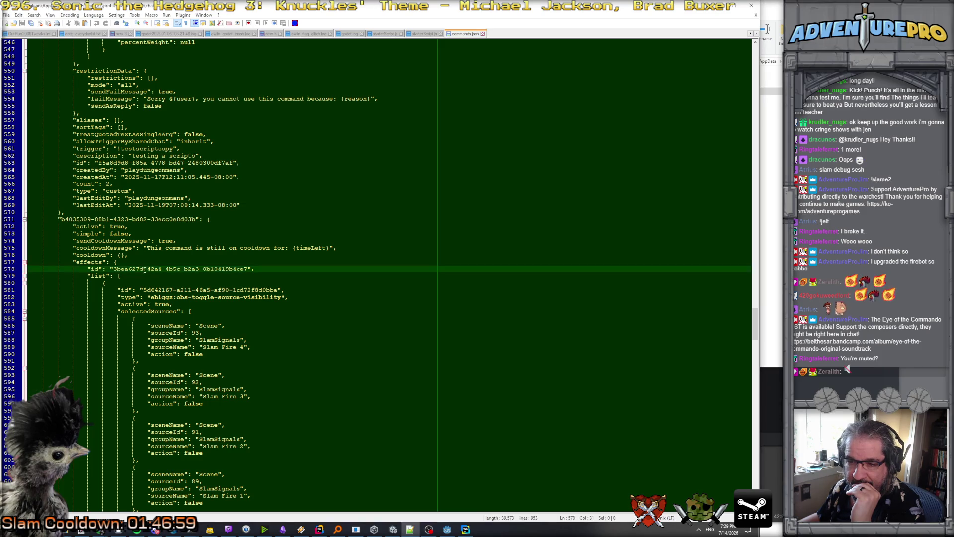
{"action": "scroll", "coordinate": [187, 276], "scroll_direction": "down", "scroll_amount": 1}
{"action": "scroll", "coordinate": [197, 272], "scroll_direction": "down", "scroll_amount": 2}
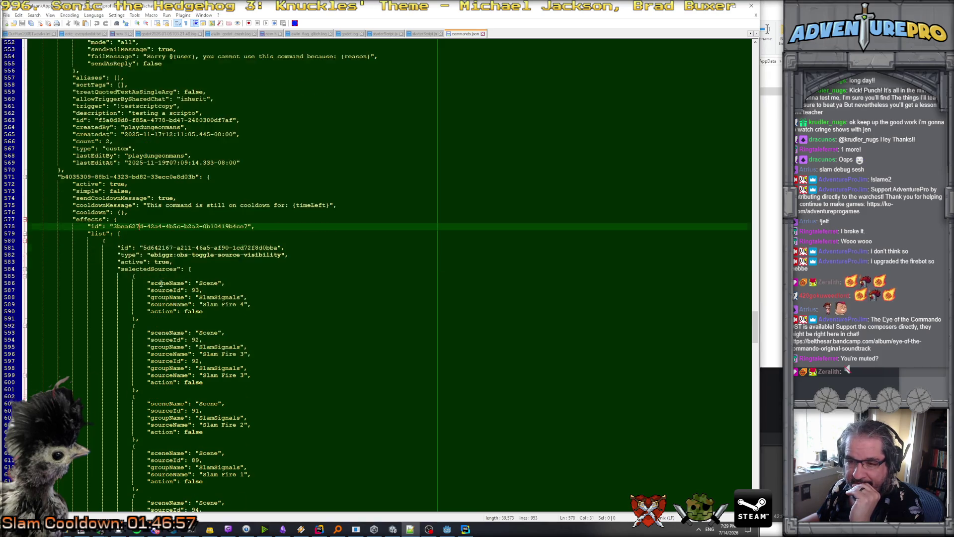
{"action": "scroll", "coordinate": [178, 250], "scroll_direction": "down", "scroll_amount": 1}
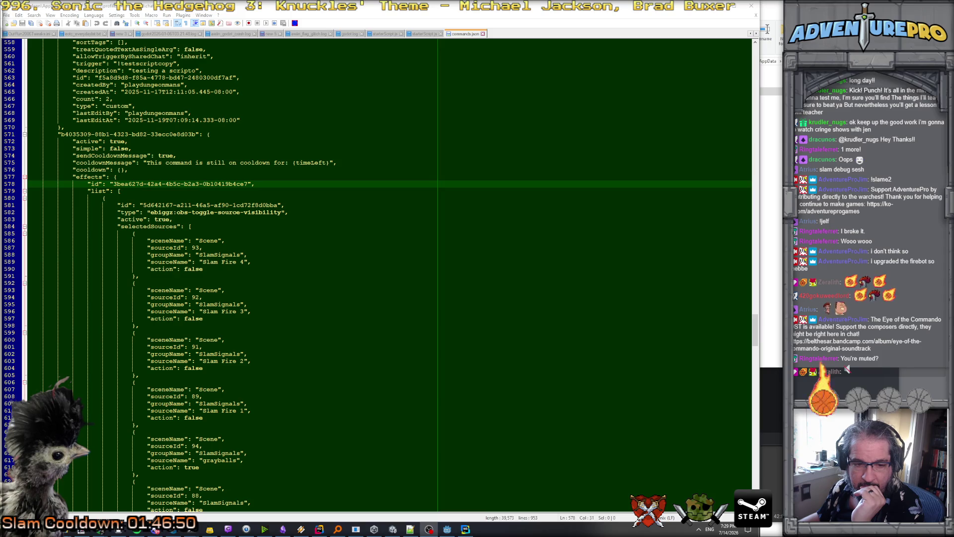
{"action": "scroll", "coordinate": [101, 335], "scroll_direction": "down", "scroll_amount": 2}
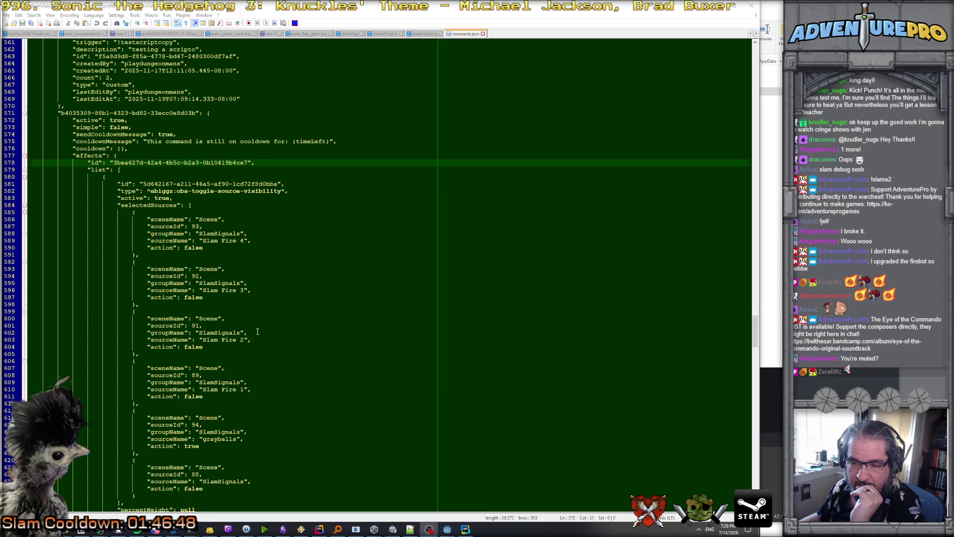
{"action": "scroll", "coordinate": [251, 330], "scroll_direction": "down", "scroll_amount": 1}
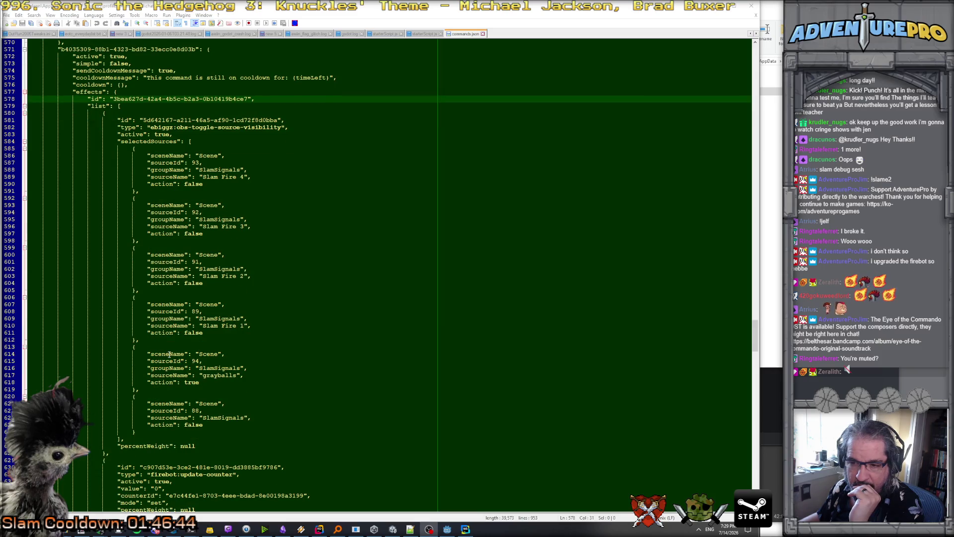
{"action": "scroll", "coordinate": [170, 353], "scroll_direction": "up", "scroll_amount": 10}
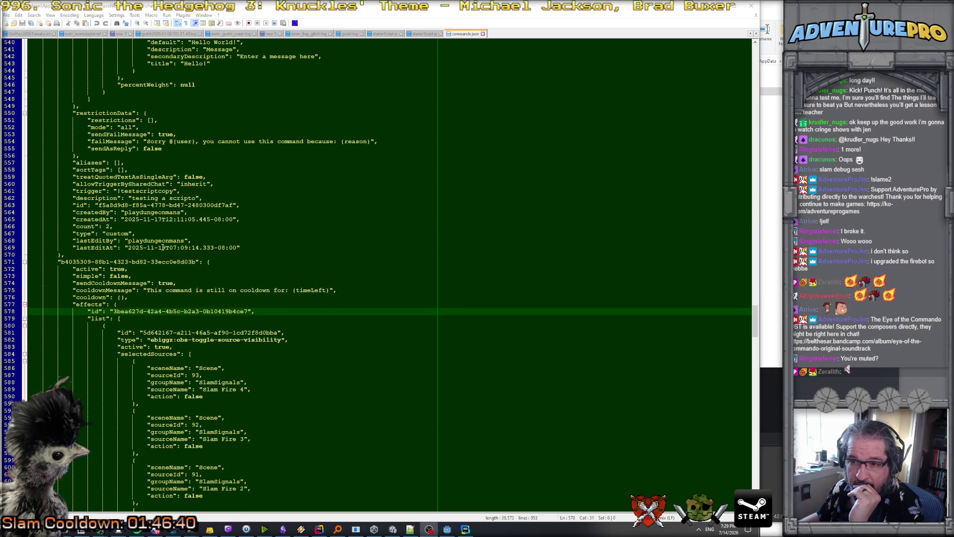
{"action": "scroll", "coordinate": [163, 247], "scroll_direction": "up", "scroll_amount": 12}
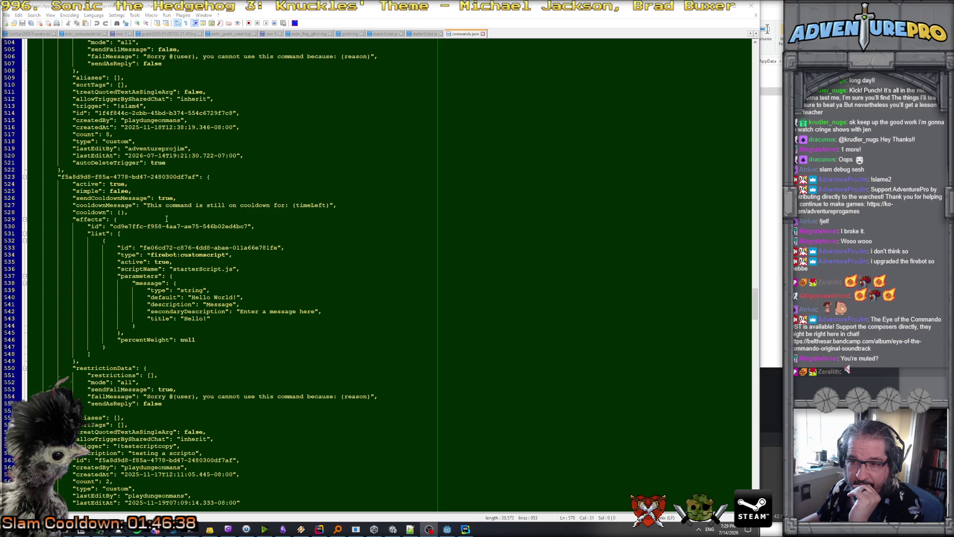
{"action": "scroll", "coordinate": [172, 182], "scroll_direction": "down", "scroll_amount": 10}
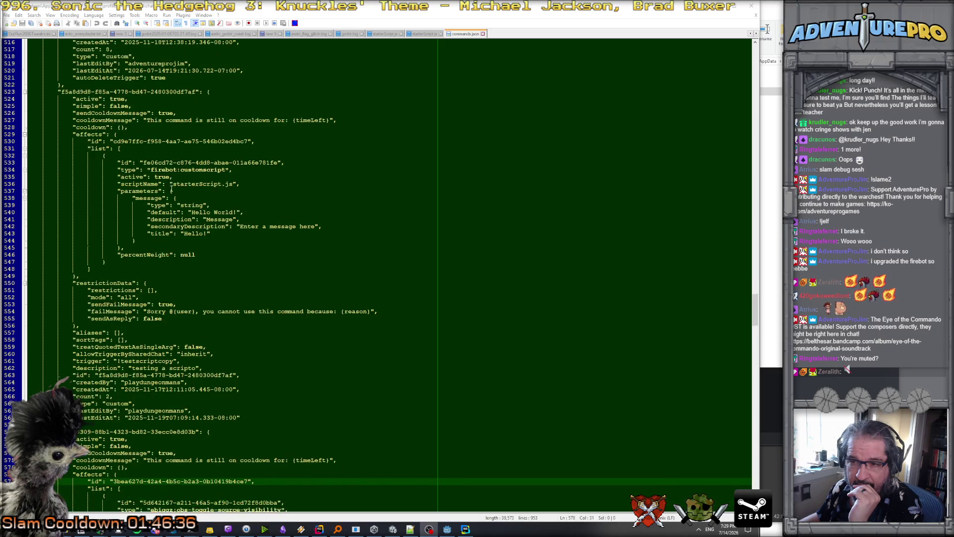
{"action": "scroll", "coordinate": [168, 219], "scroll_direction": "down", "scroll_amount": 3}
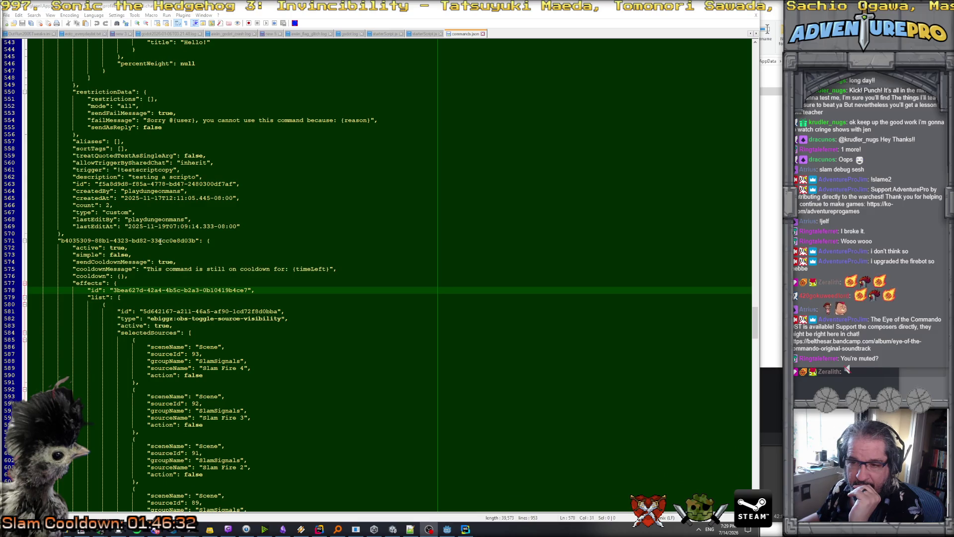
{"action": "scroll", "coordinate": [170, 268], "scroll_direction": "down", "scroll_amount": 2}
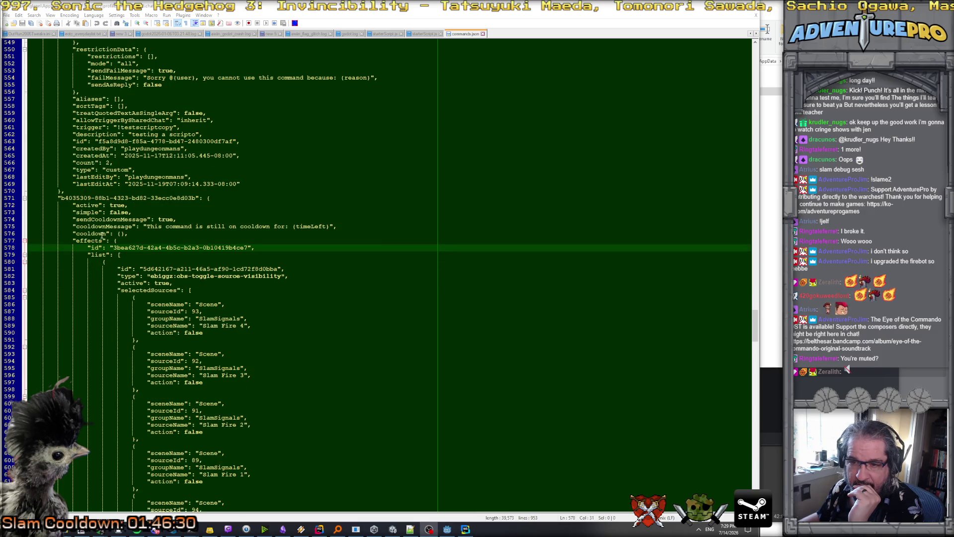
{"action": "scroll", "coordinate": [100, 214], "scroll_direction": "down", "scroll_amount": 14}
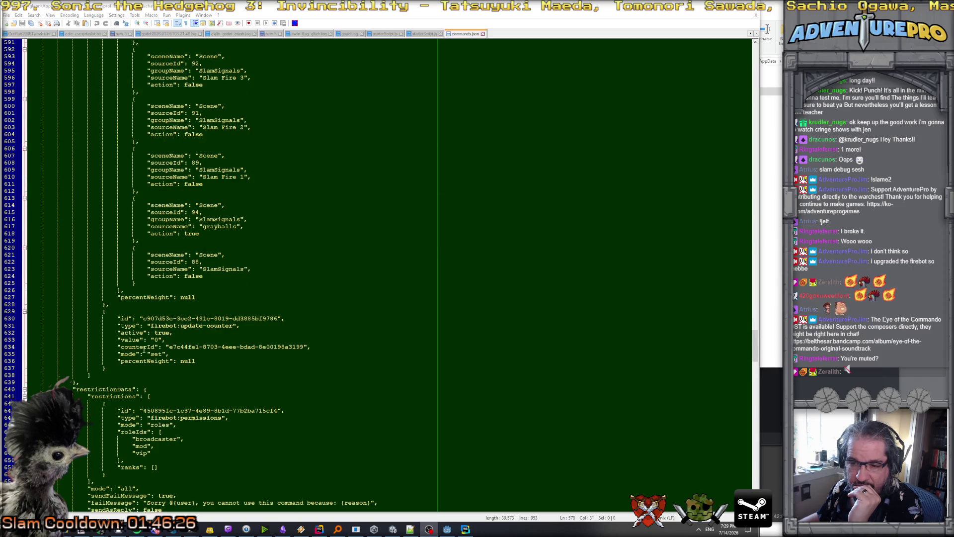
{"action": "scroll", "coordinate": [107, 338], "scroll_direction": "down", "scroll_amount": 6}
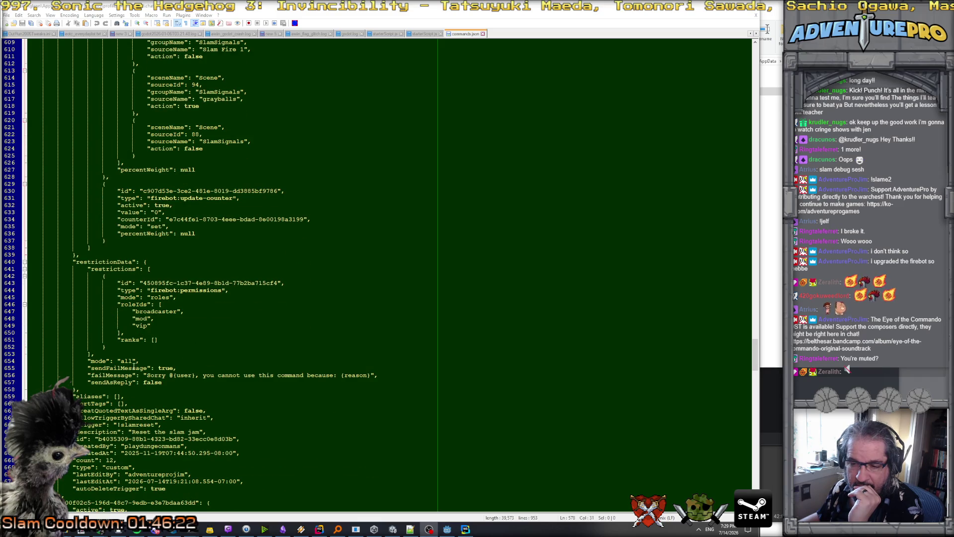
{"action": "scroll", "coordinate": [127, 354], "scroll_direction": "down", "scroll_amount": 3}
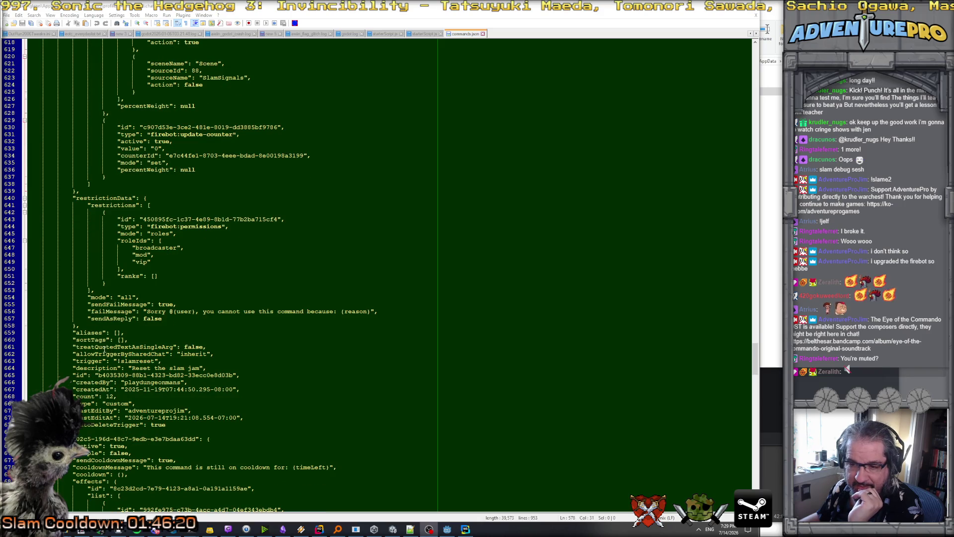
{"action": "scroll", "coordinate": [130, 360], "scroll_direction": "up", "scroll_amount": 16}
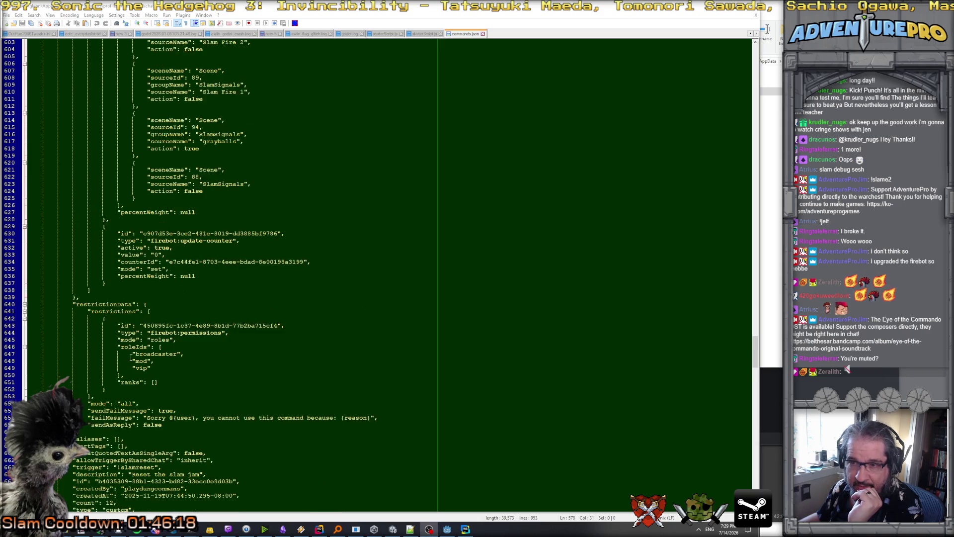
{"action": "scroll", "coordinate": [166, 295], "scroll_direction": "up", "scroll_amount": 20}
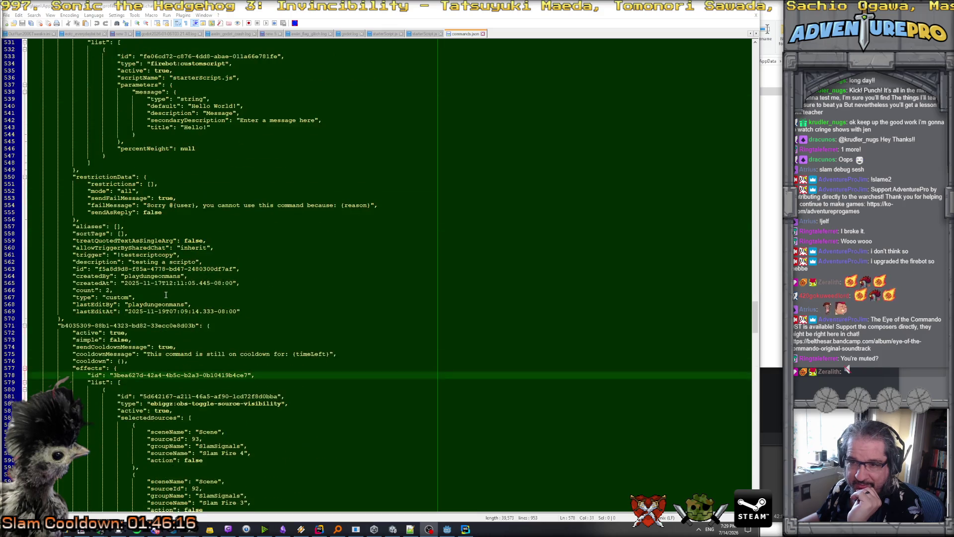
{"action": "scroll", "coordinate": [166, 295], "scroll_direction": "up", "scroll_amount": 4}
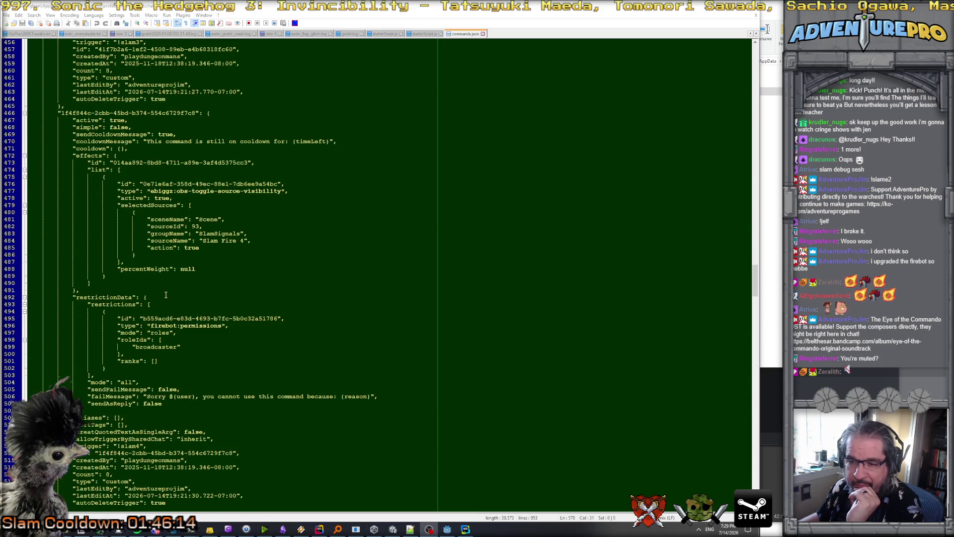
{"action": "scroll", "coordinate": [143, 296], "scroll_direction": "up", "scroll_amount": 4}
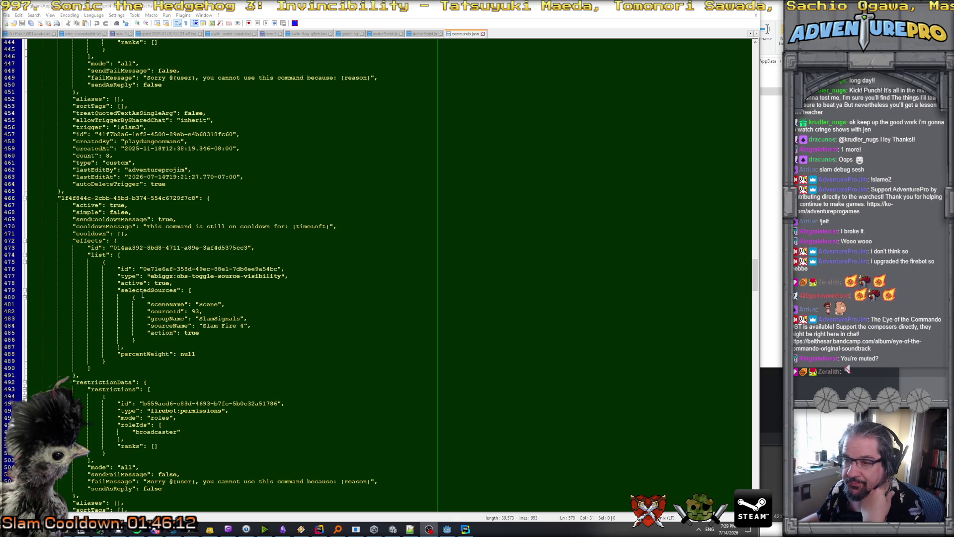
{"action": "scroll", "coordinate": [143, 296], "scroll_direction": "up", "scroll_amount": 2}
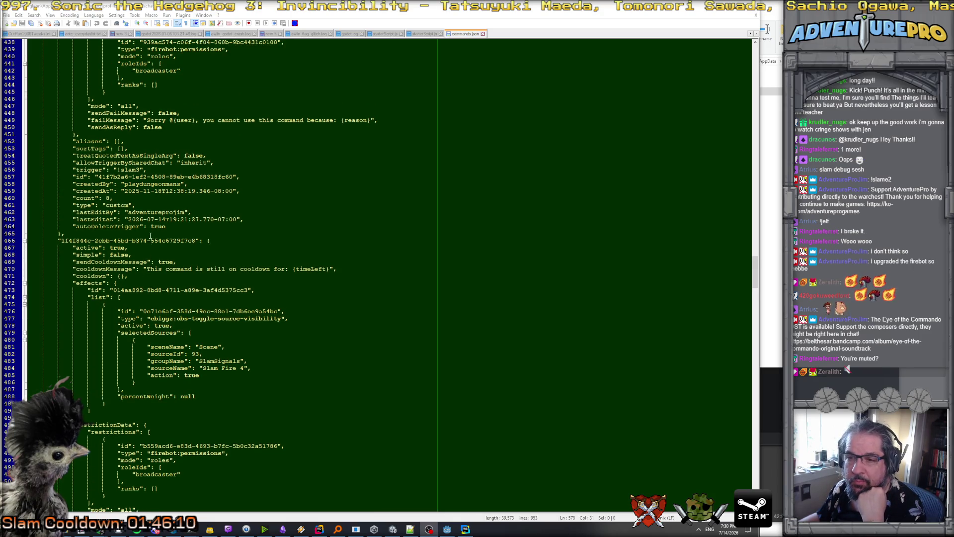
{"action": "scroll", "coordinate": [147, 248], "scroll_direction": "down", "scroll_amount": 8}
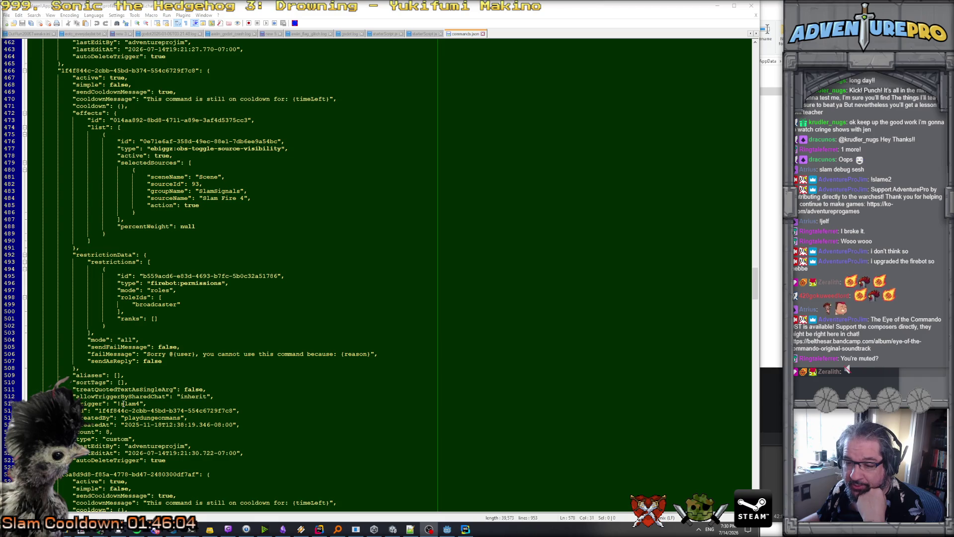
{"action": "scroll", "coordinate": [123, 404], "scroll_direction": "up", "scroll_amount": 2}
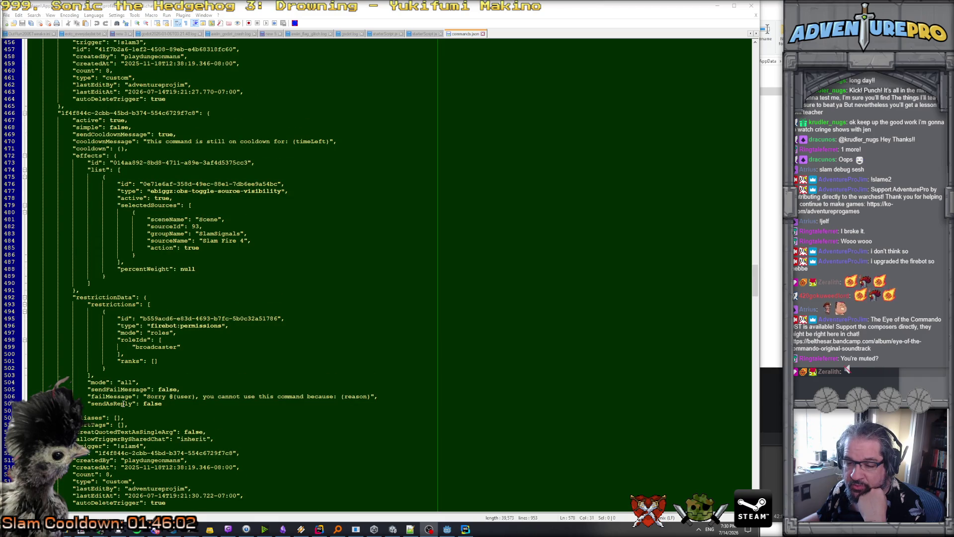
{"action": "scroll", "coordinate": [122, 403], "scroll_direction": "down", "scroll_amount": 2}
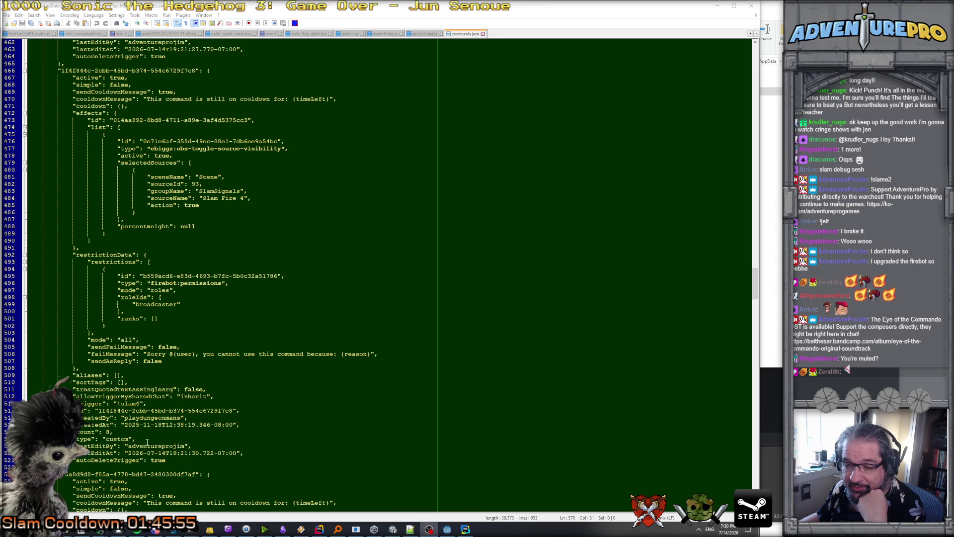
{"action": "left_click", "coordinate": [143, 417]}
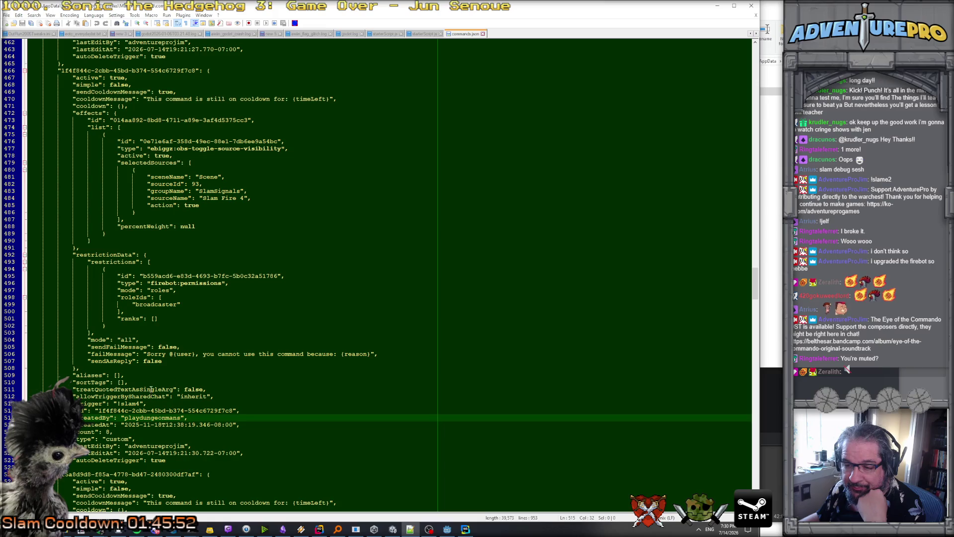
{"action": "scroll", "coordinate": [149, 377], "scroll_direction": "up", "scroll_amount": 9}
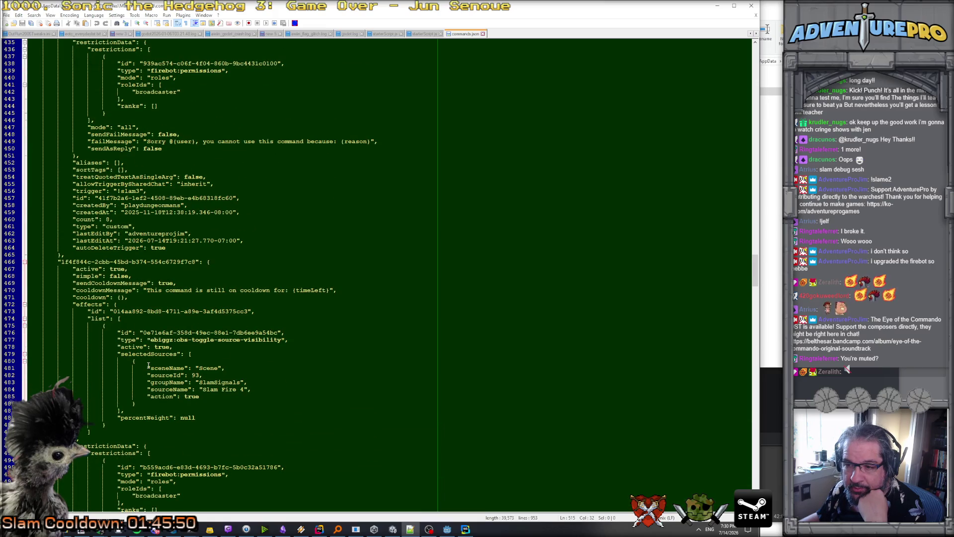
{"action": "scroll", "coordinate": [148, 365], "scroll_direction": "up", "scroll_amount": 3}
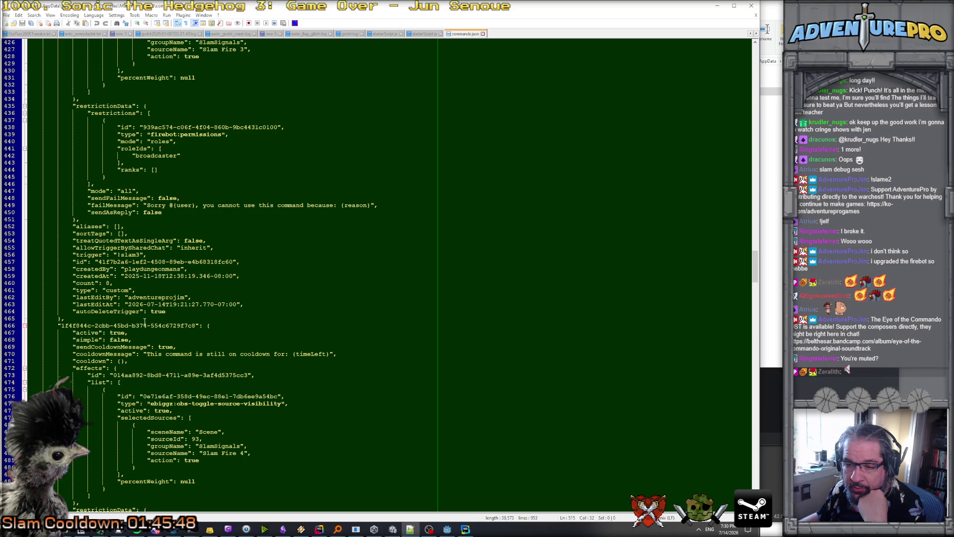
{"action": "scroll", "coordinate": [144, 322], "scroll_direction": "down", "scroll_amount": 3}
{"action": "scroll", "coordinate": [145, 321], "scroll_direction": "down", "scroll_amount": 2}
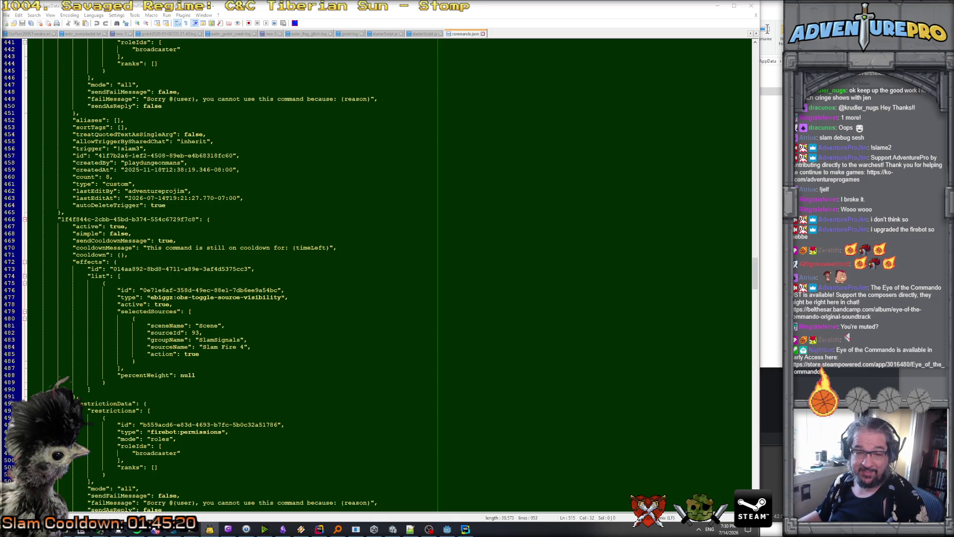
{"action": "scroll", "coordinate": [216, 373], "scroll_direction": "up", "scroll_amount": 12}
{"action": "scroll", "coordinate": [216, 372], "scroll_direction": "up", "scroll_amount": 20}
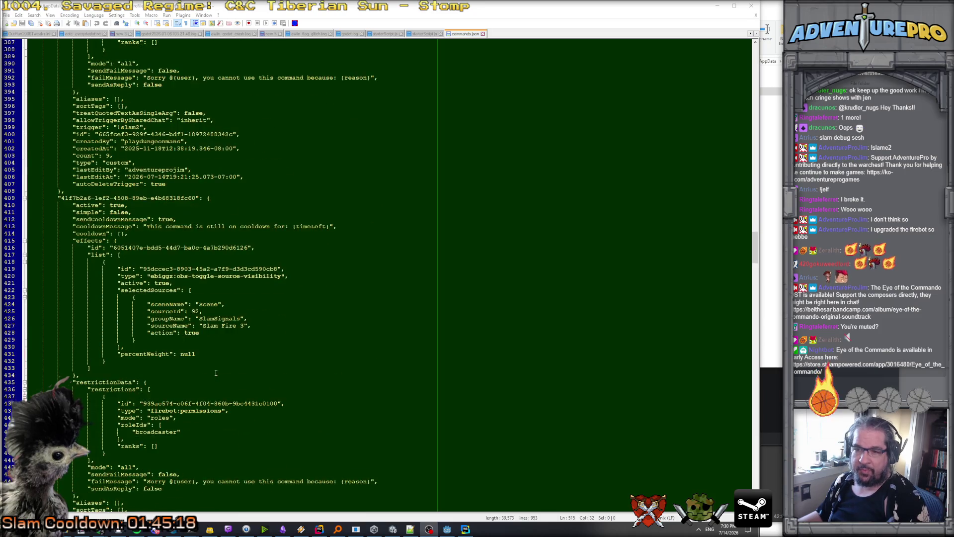
{"action": "scroll", "coordinate": [215, 373], "scroll_direction": "up", "scroll_amount": 12}
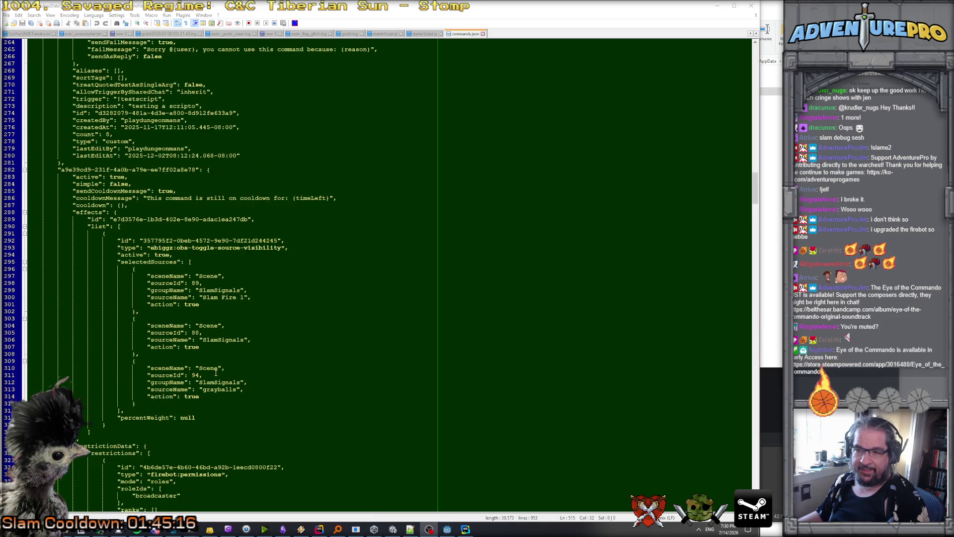
{"action": "scroll", "coordinate": [211, 289], "scroll_direction": "up", "scroll_amount": 2}
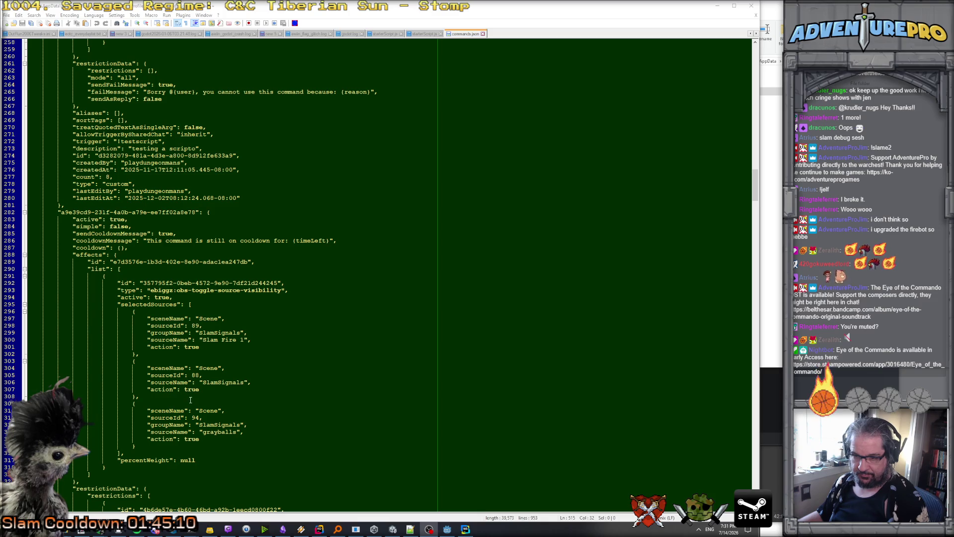
{"action": "scroll", "coordinate": [190, 400], "scroll_direction": "down", "scroll_amount": 3}
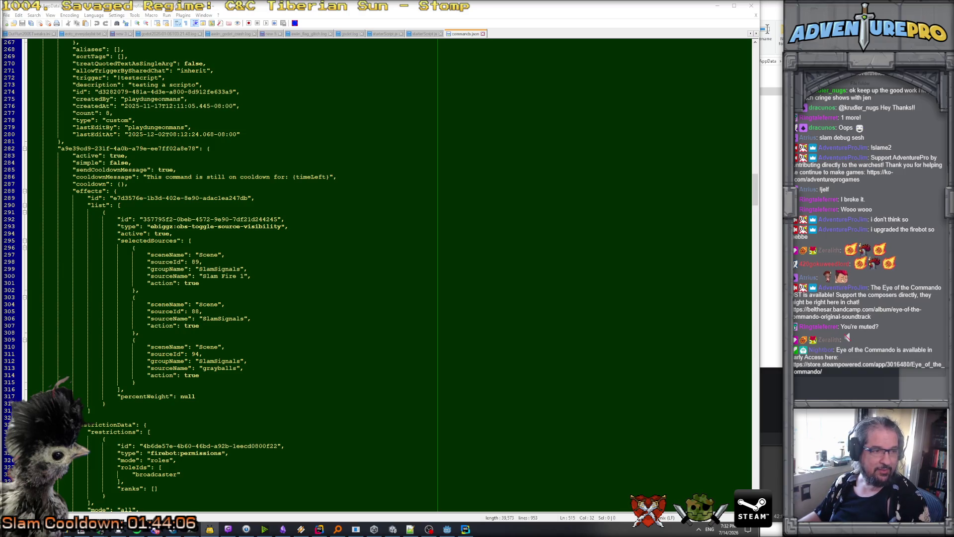
{"action": "key", "text": "alt+Tab"}
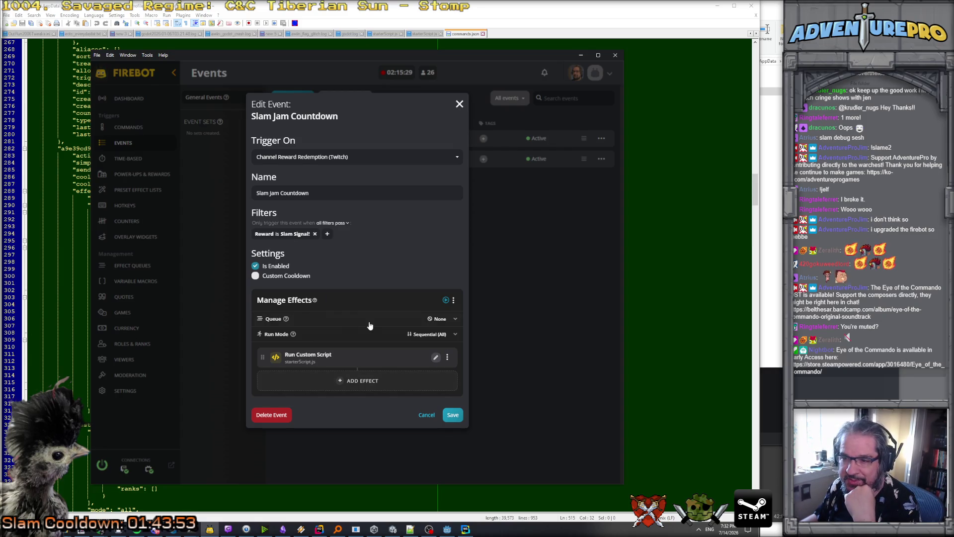
Review the Run Custom Script effect that uses starterScript.js and save it.
{"action": "left_click", "coordinate": [436, 359]}
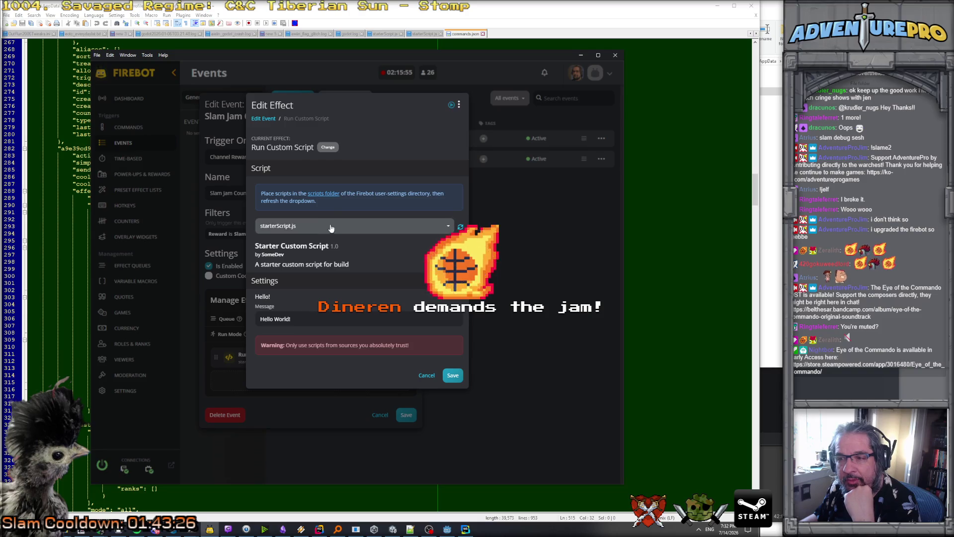
{"action": "left_click", "coordinate": [453, 375]}
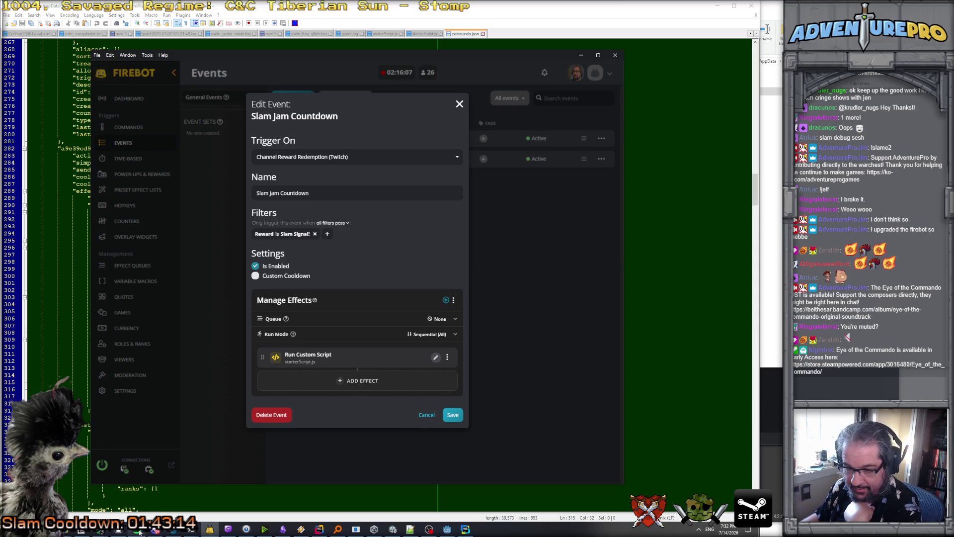
{"action": "left_click", "coordinate": [465, 529]}
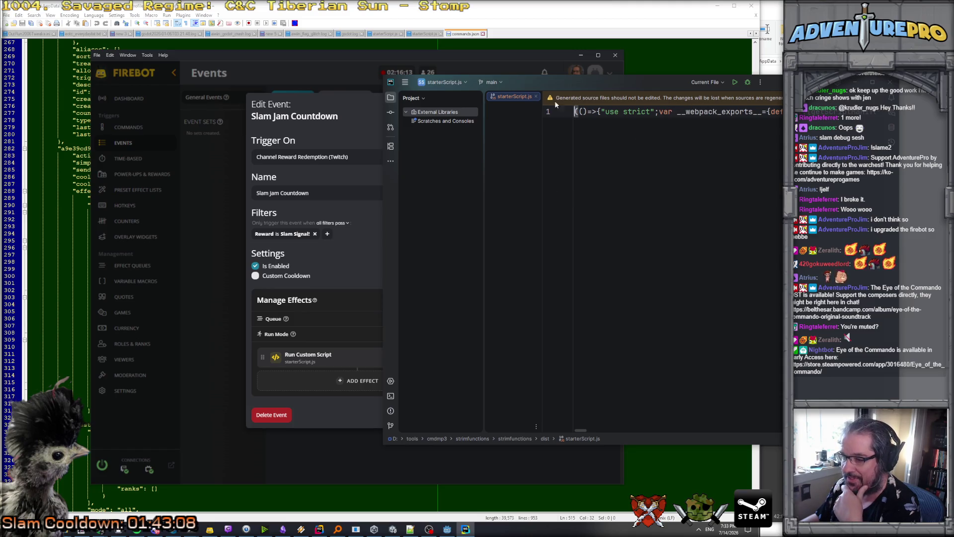
Widen the starterScript.js window and scroll line 1 to read the manifest and counterManager code.
{"action": "double_click", "coordinate": [558, 79]}
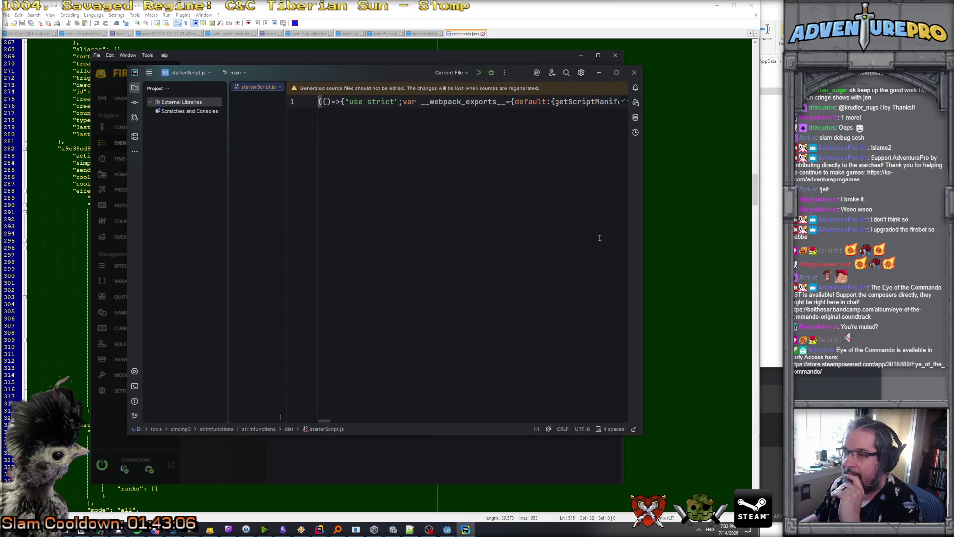
{"action": "left_click_drag", "start_coordinate": [645, 237], "coordinate": [783, 237]}
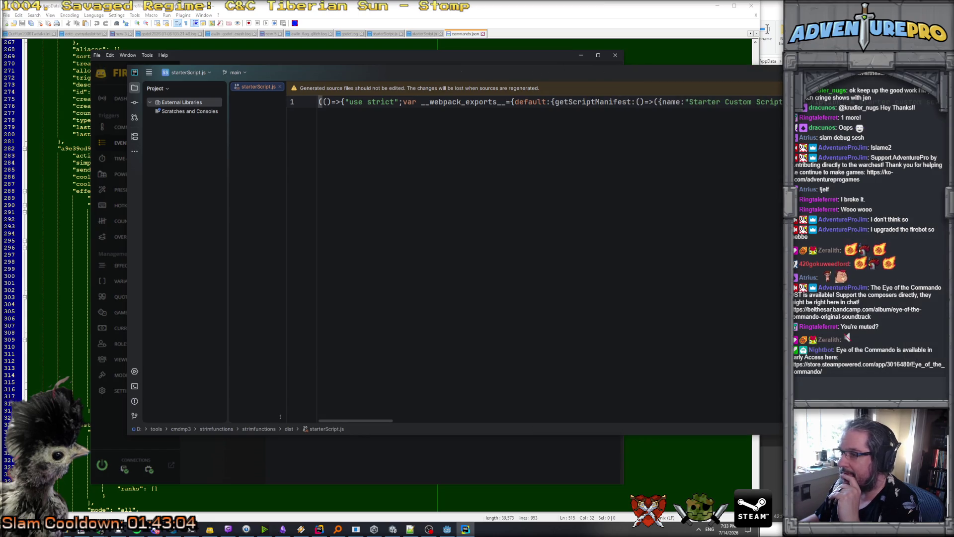
{"action": "scroll", "coordinate": [652, 97], "scroll_direction": "right", "scroll_amount": 10}
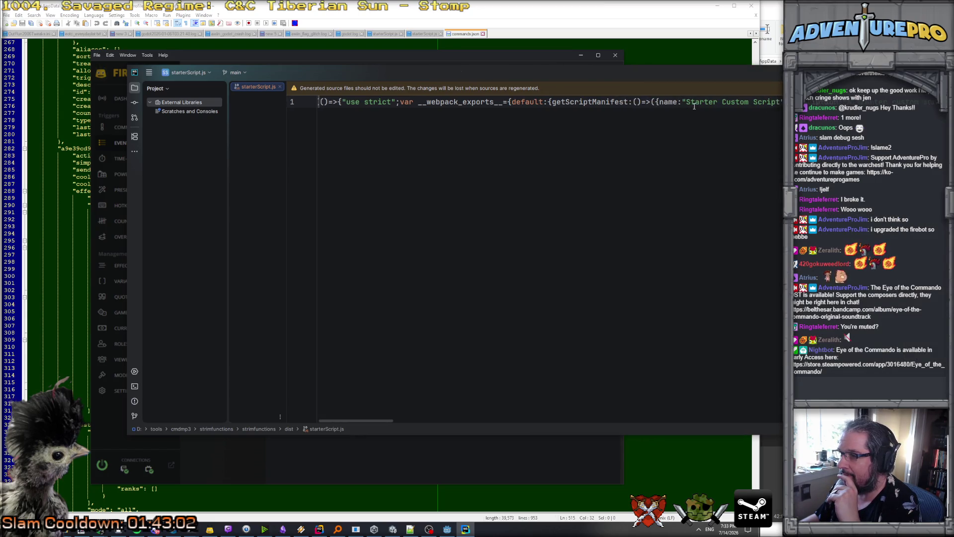
{"action": "scroll", "coordinate": [699, 105], "scroll_direction": "right", "scroll_amount": 2}
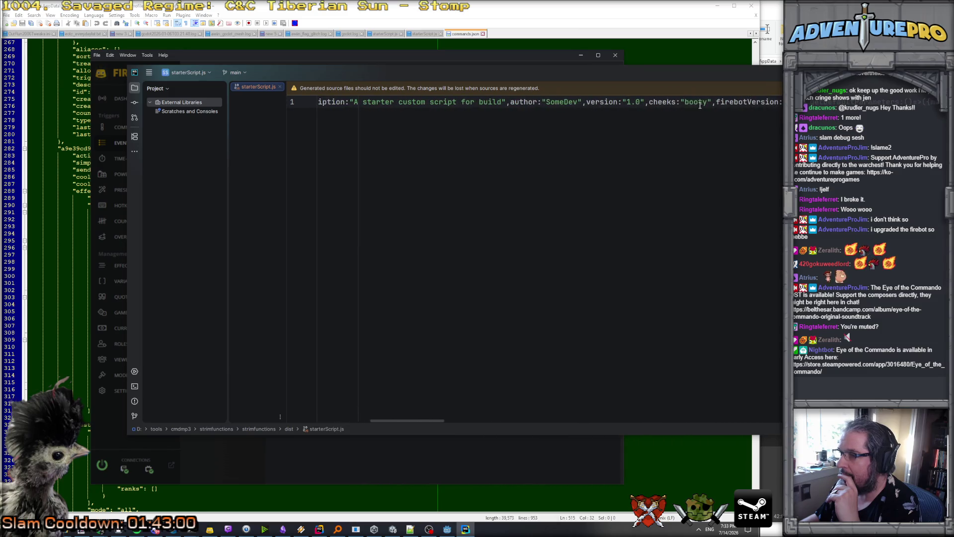
{"action": "left_click", "coordinate": [695, 102]}
{"action": "scroll", "coordinate": [696, 105], "scroll_direction": "right", "scroll_amount": 10}
{"action": "scroll", "coordinate": [722, 104], "scroll_direction": "right", "scroll_amount": 12}
{"action": "scroll", "coordinate": [682, 107], "scroll_direction": "right", "scroll_amount": 5}
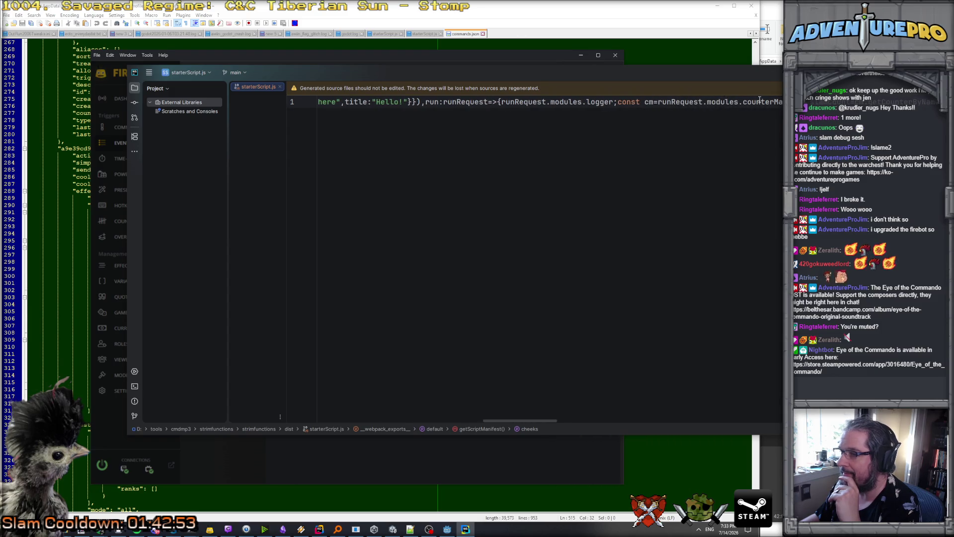
{"action": "mouse_move", "coordinate": [766, 103]}
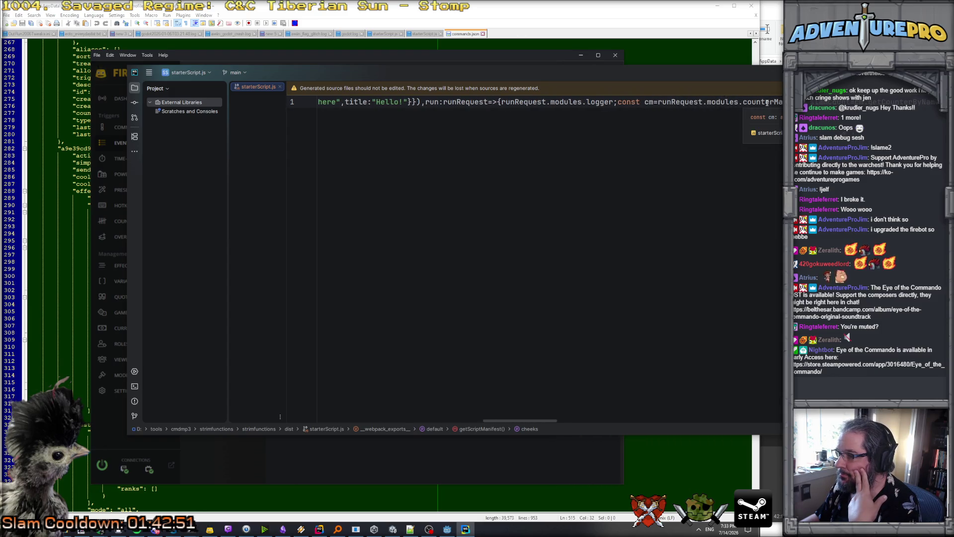
{"action": "scroll", "coordinate": [590, 104], "scroll_direction": "right", "scroll_amount": 3}
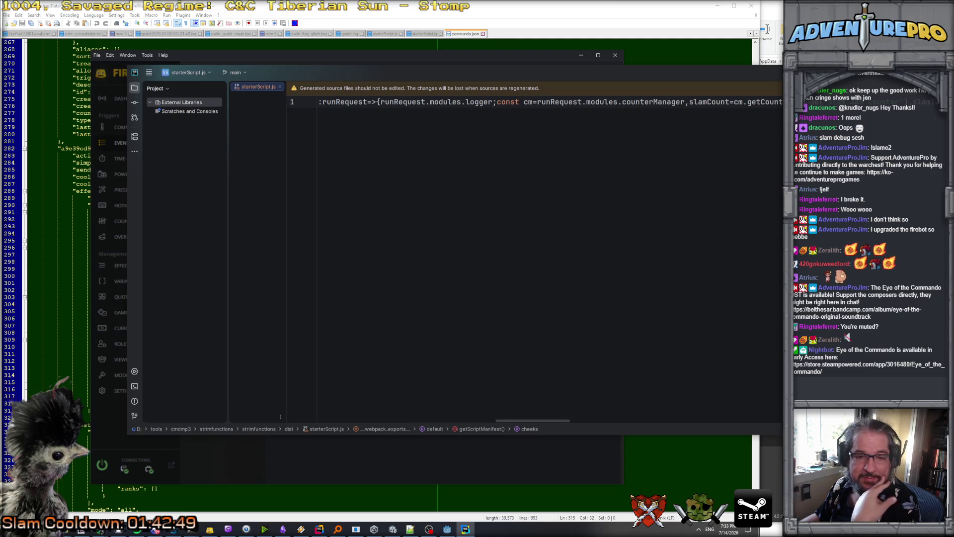
{"action": "left_click", "coordinate": [232, 467]}
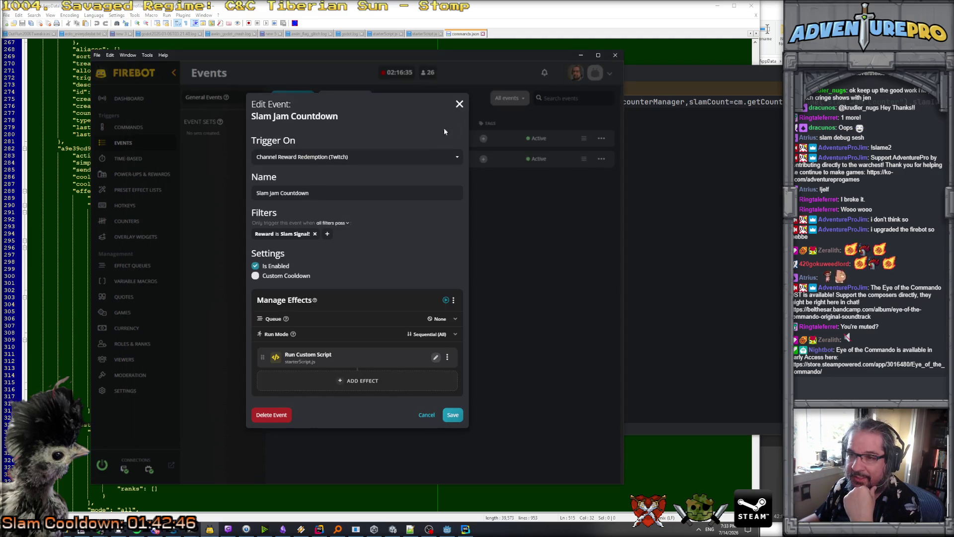
Close the Slam Jam Countdown event and edit Slam Jam Counter from the Counters list.
{"action": "left_click", "coordinate": [458, 101]}
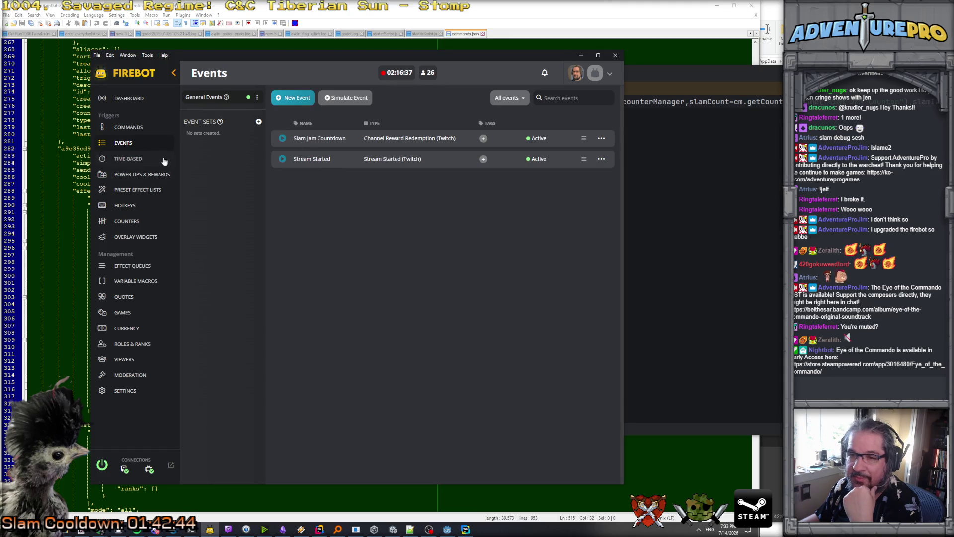
{"action": "left_click", "coordinate": [124, 221]}
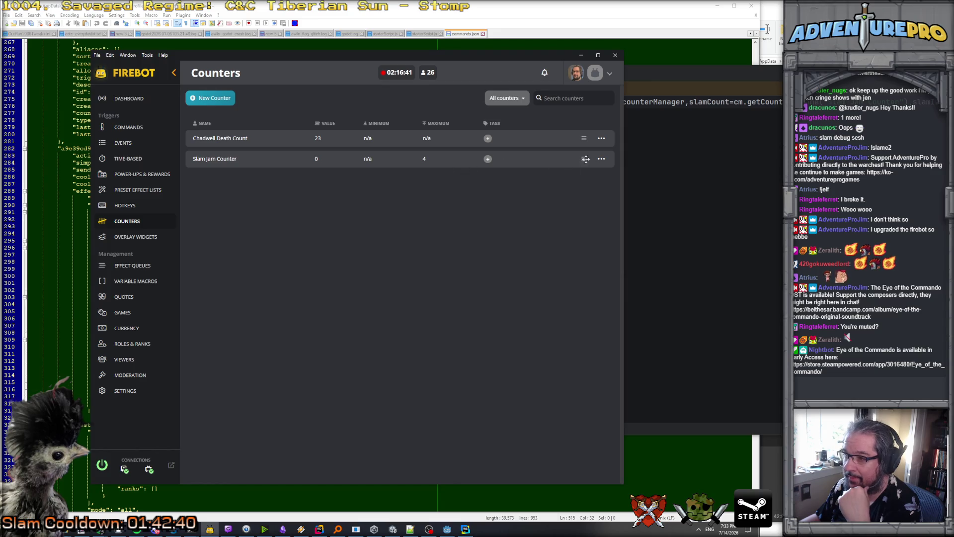
{"action": "left_click", "coordinate": [602, 160]}
{"action": "left_click", "coordinate": [562, 169]}
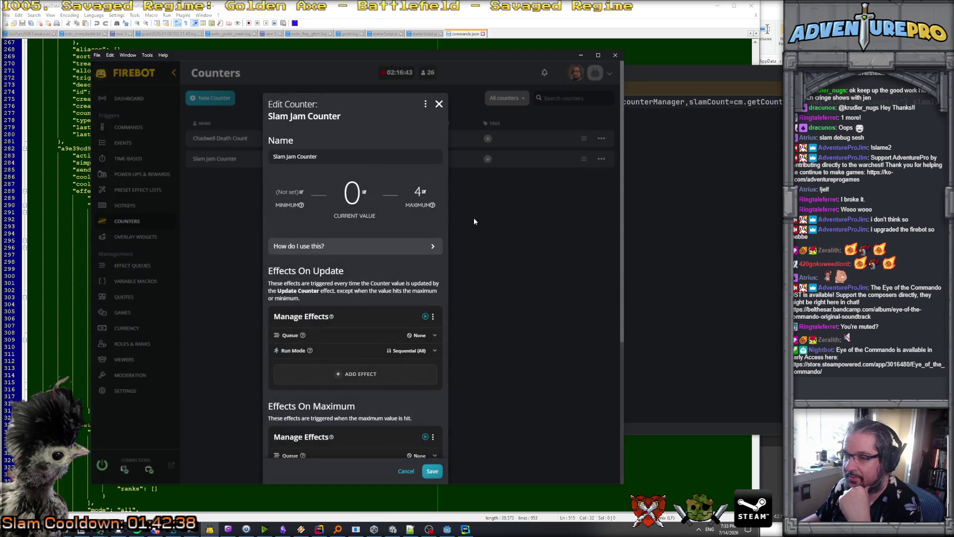
Scroll through Slam Jam Counter's maximum-value effects, then click its current value 0 to change it.
{"action": "scroll", "coordinate": [328, 194], "scroll_direction": "down", "scroll_amount": 3}
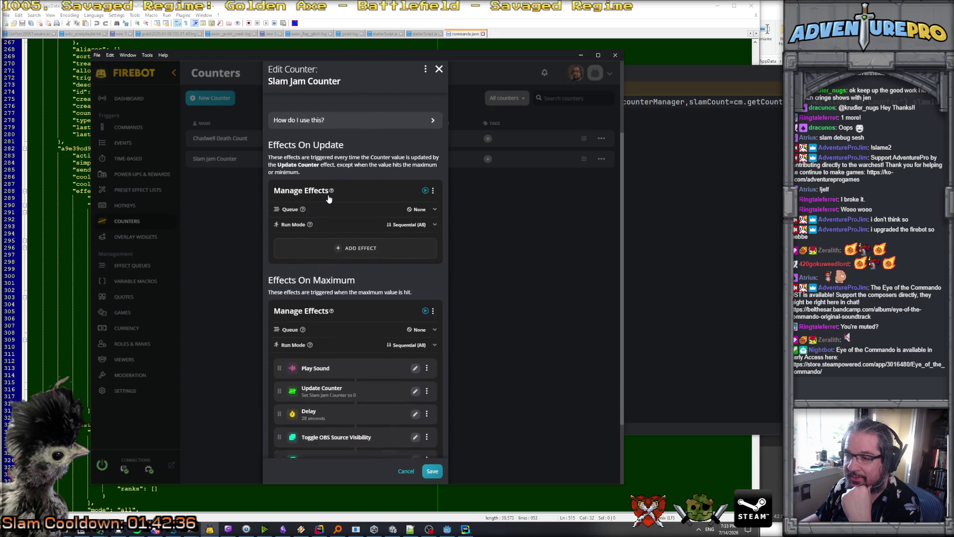
{"action": "scroll", "coordinate": [329, 198], "scroll_direction": "down", "scroll_amount": 2}
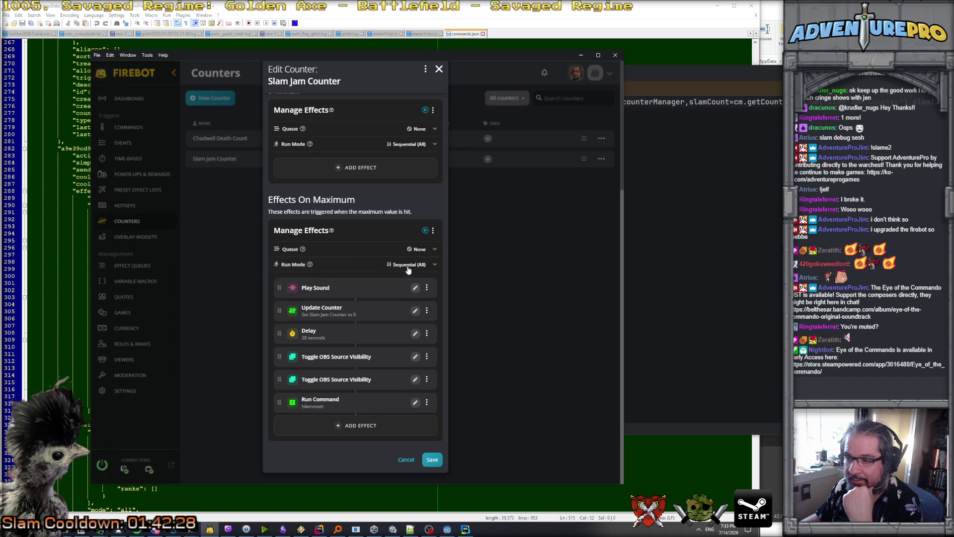
{"action": "scroll", "coordinate": [357, 221], "scroll_direction": "up", "scroll_amount": 2}
{"action": "scroll", "coordinate": [358, 226], "scroll_direction": "down", "scroll_amount": 2}
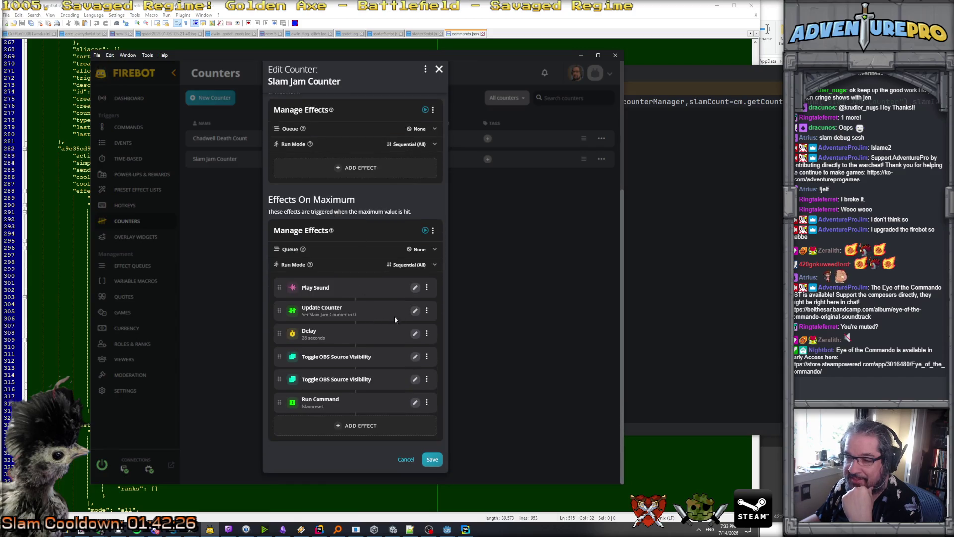
{"action": "scroll", "coordinate": [367, 267], "scroll_direction": "up", "scroll_amount": 5}
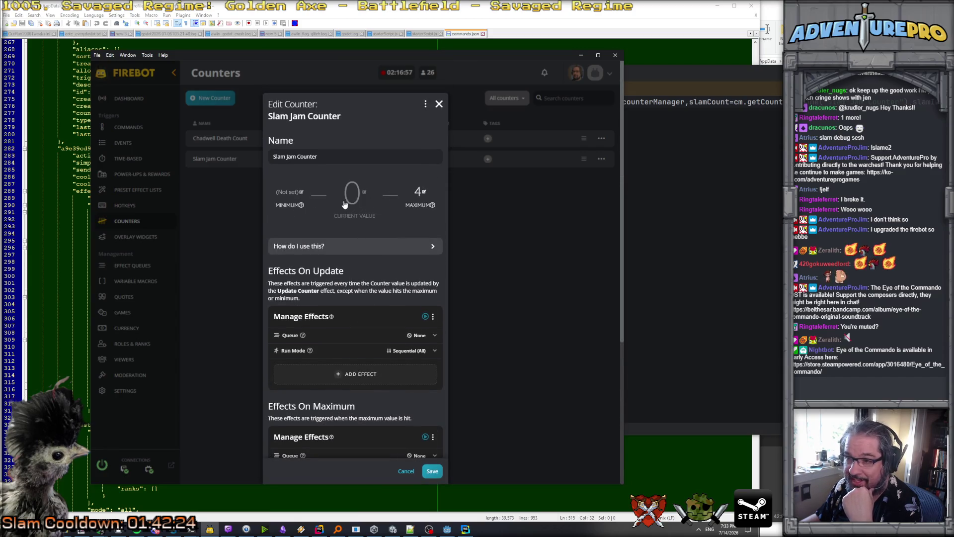
{"action": "left_click", "coordinate": [351, 194]}
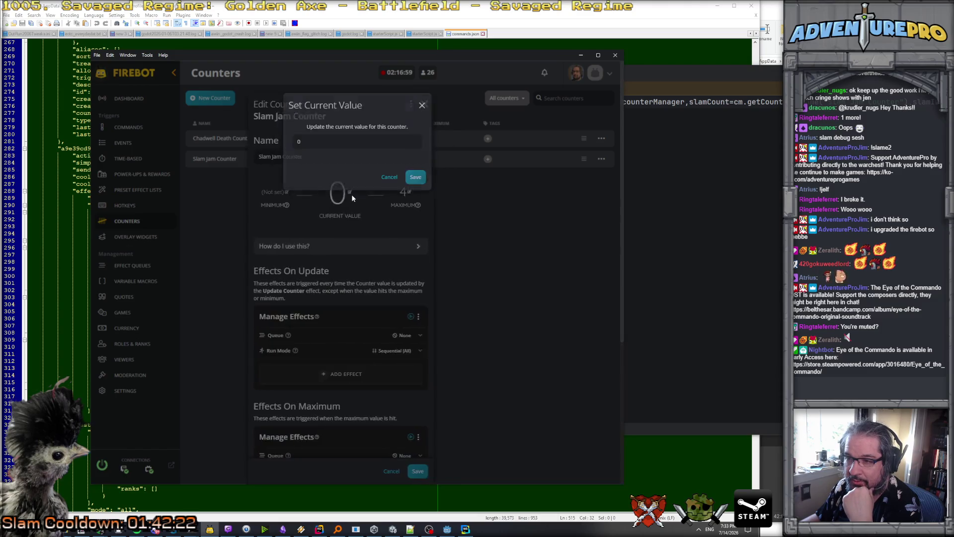
Set the Slam Jam Counter's current value to 1, then 2, then 3, saving each time.
{"action": "type", "text": "1"}
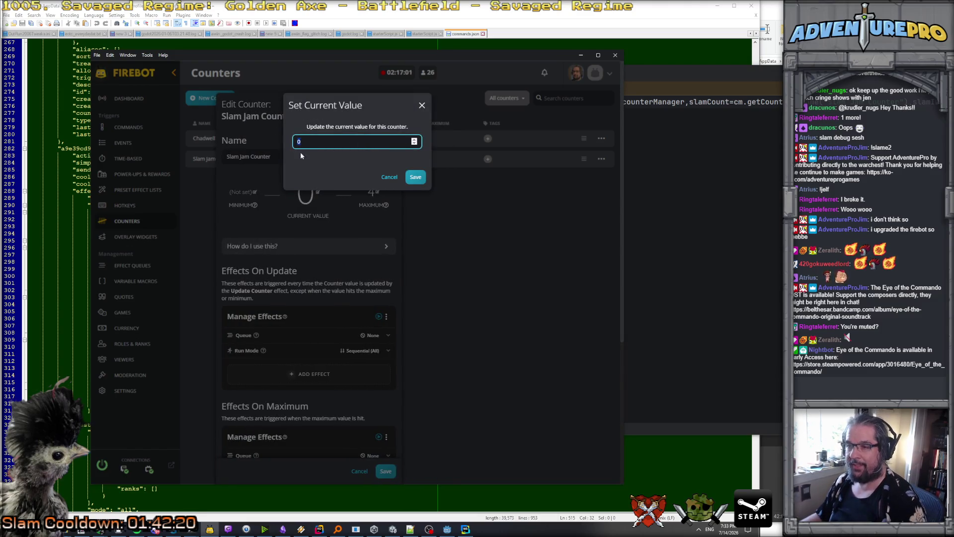
{"action": "left_click", "coordinate": [415, 177]}
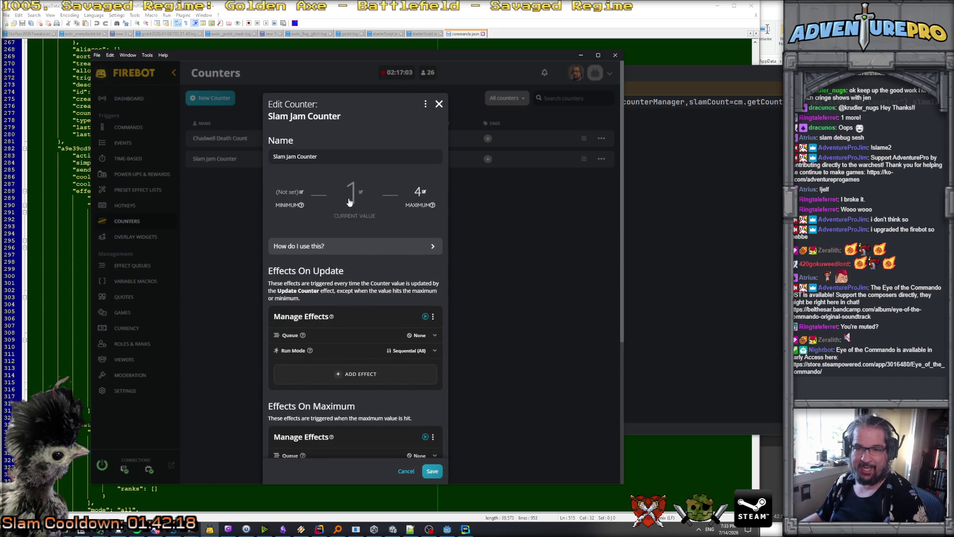
{"action": "left_click", "coordinate": [352, 196]}
{"action": "type", "text": "2"}
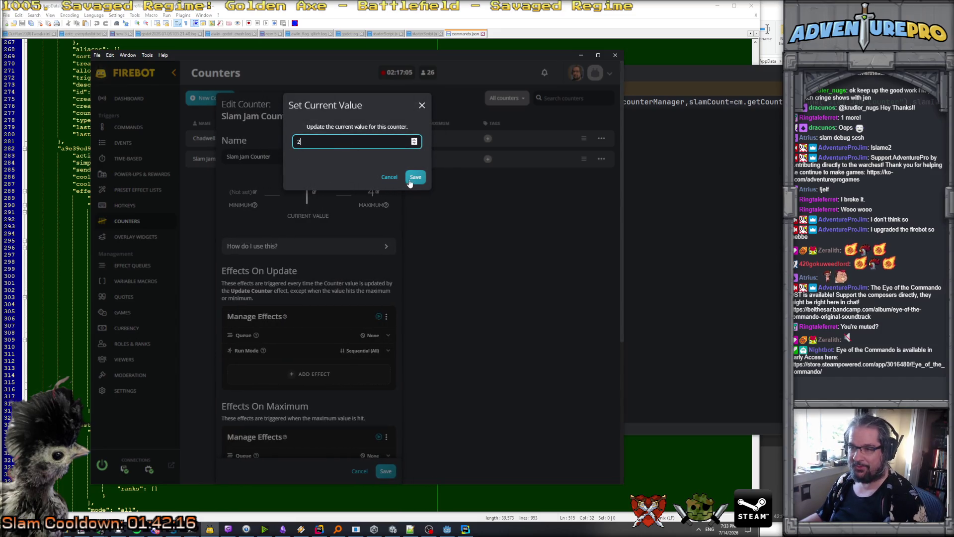
{"action": "left_click", "coordinate": [415, 177]}
{"action": "left_click", "coordinate": [353, 196]}
{"action": "type", "text": "3"}
{"action": "left_click", "coordinate": [416, 177]}
Raise the current value to its maximum of 4 and close the Edit Counter dialog.
{"action": "left_click", "coordinate": [353, 196]}
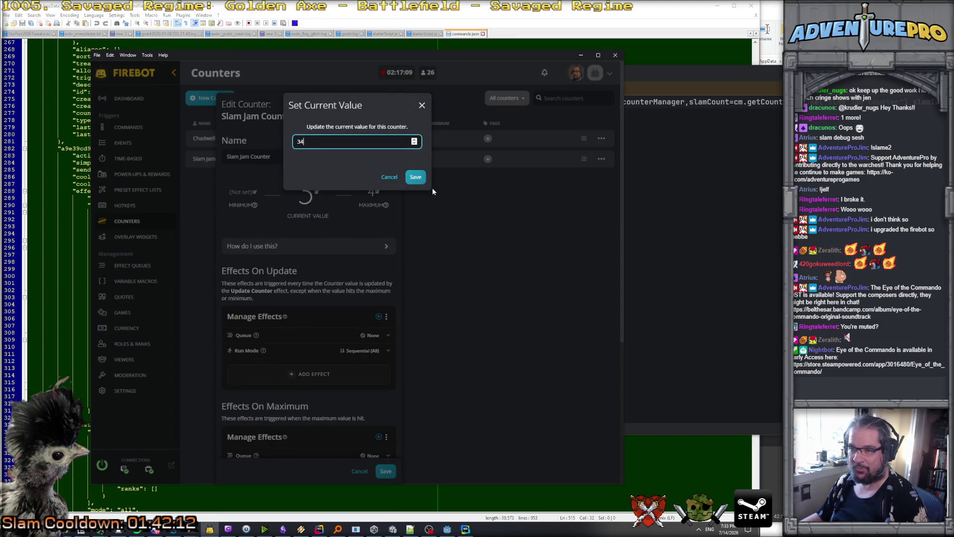
{"action": "type", "text": "4"}
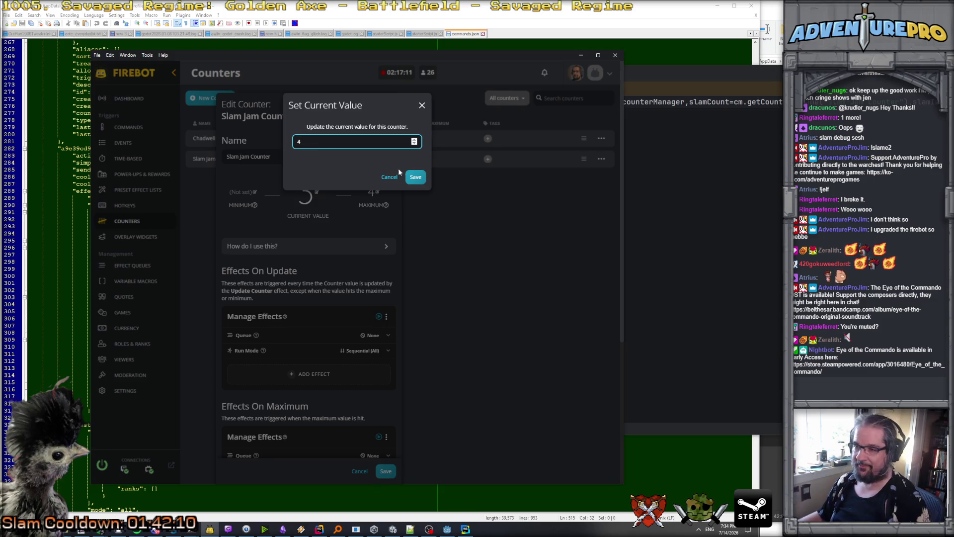
{"action": "left_click", "coordinate": [416, 177]}
{"action": "scroll", "coordinate": [386, 301], "scroll_direction": "down", "scroll_amount": 3}
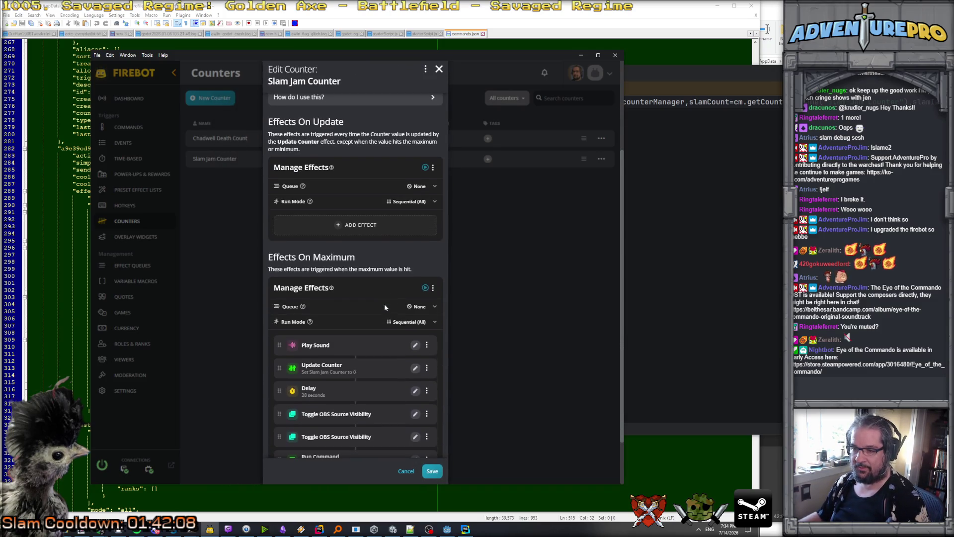
{"action": "scroll", "coordinate": [385, 306], "scroll_direction": "down", "scroll_amount": 1}
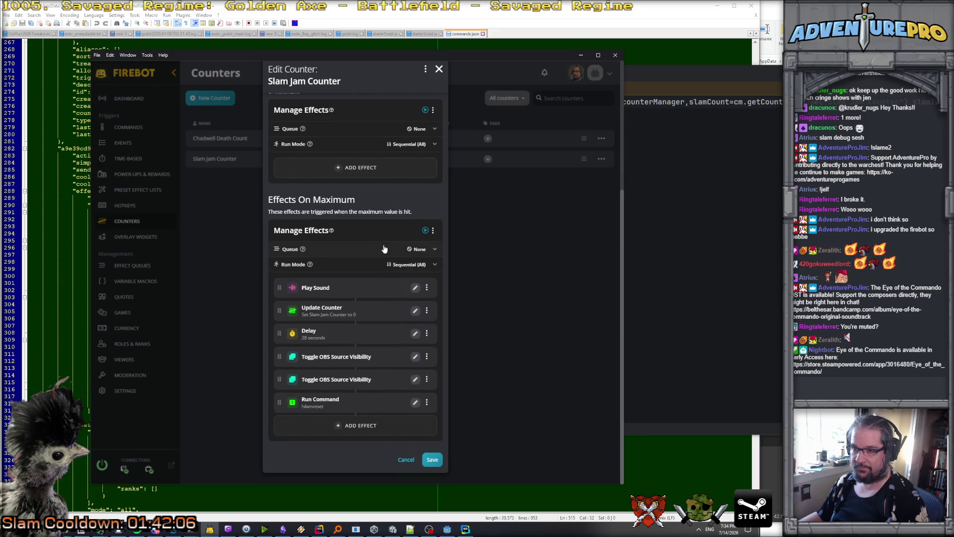
{"action": "scroll", "coordinate": [323, 245], "scroll_direction": "up", "scroll_amount": 3}
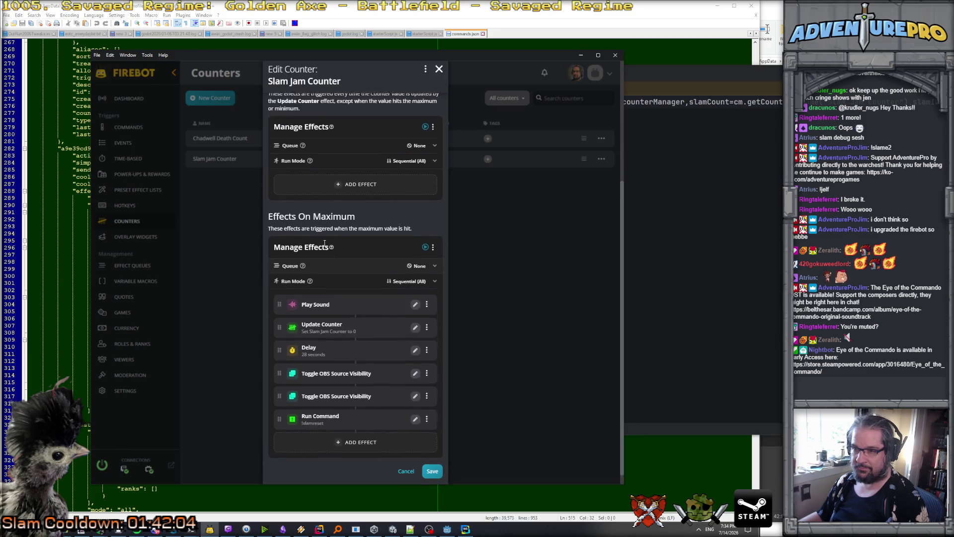
{"action": "scroll", "coordinate": [324, 241], "scroll_direction": "down", "scroll_amount": 3}
{"action": "left_click", "coordinate": [431, 469]}
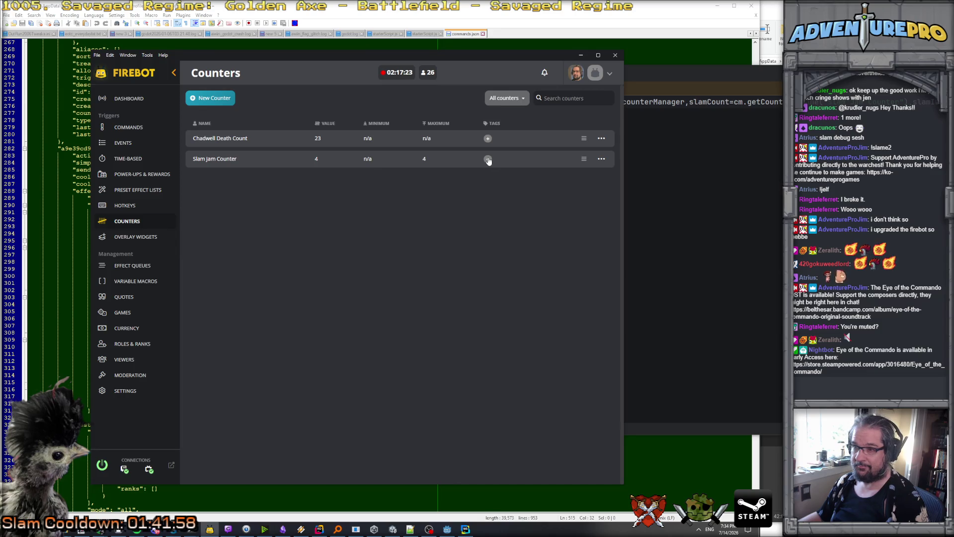
{"action": "left_click", "coordinate": [601, 158]}
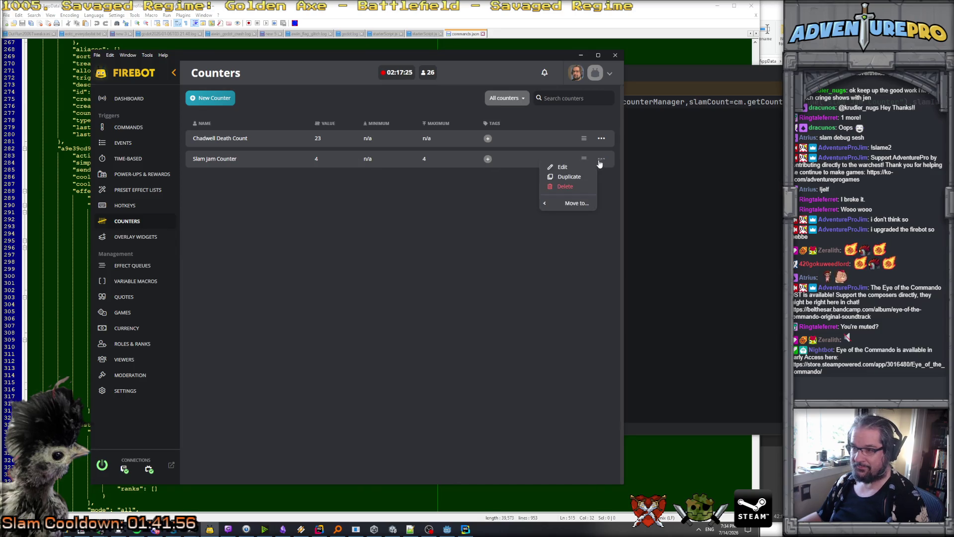
{"action": "left_click", "coordinate": [562, 169]}
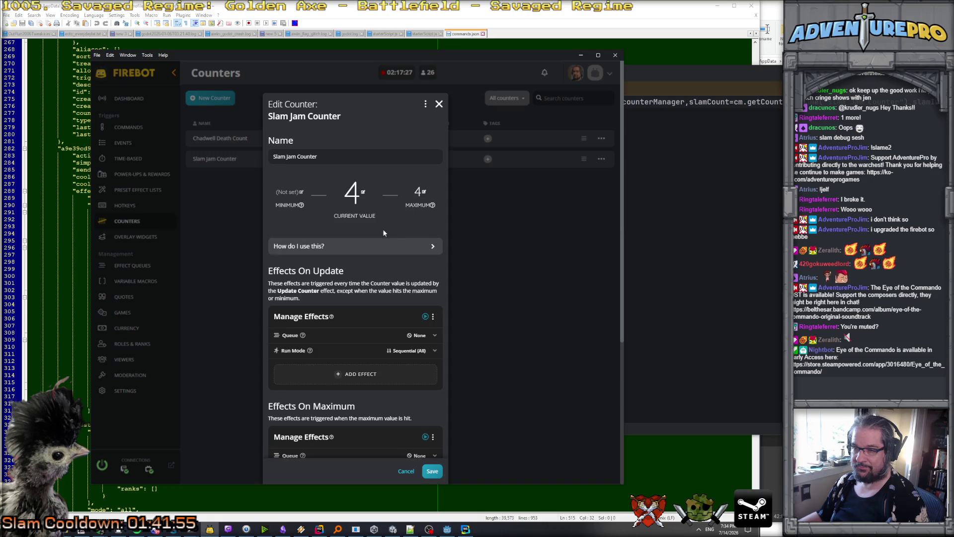
{"action": "scroll", "coordinate": [383, 229], "scroll_direction": "down", "scroll_amount": 2}
{"action": "scroll", "coordinate": [384, 230], "scroll_direction": "down", "scroll_amount": 2}
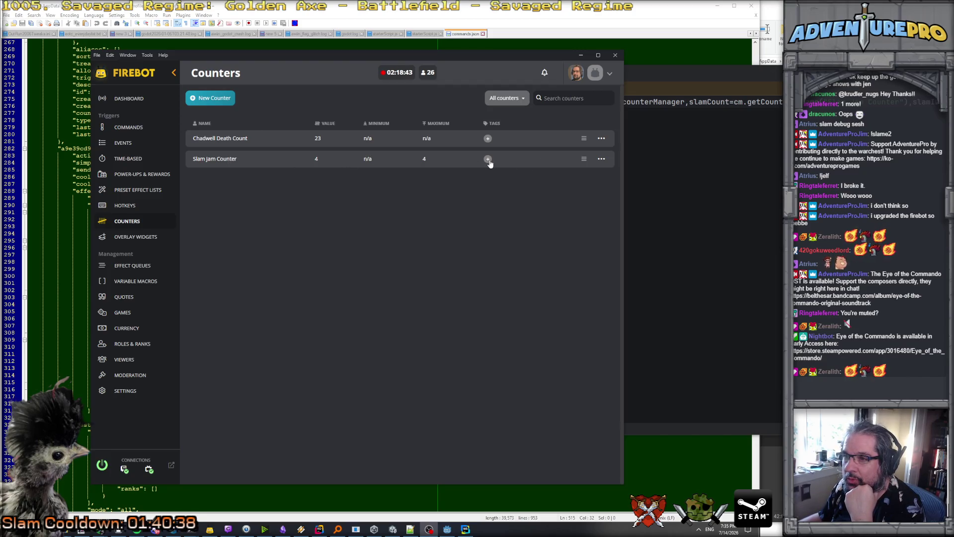
Open the Slam Jam Counter's settings and review its Run Command effect for !slamreset without changes.
{"action": "left_click", "coordinate": [601, 159]}
{"action": "left_click", "coordinate": [567, 169]}
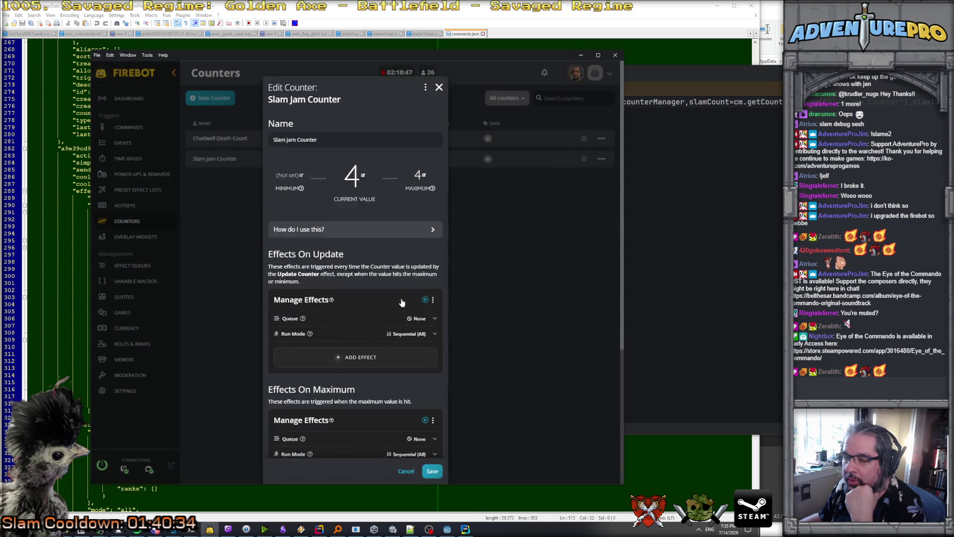
{"action": "scroll", "coordinate": [401, 302], "scroll_direction": "down", "scroll_amount": 4}
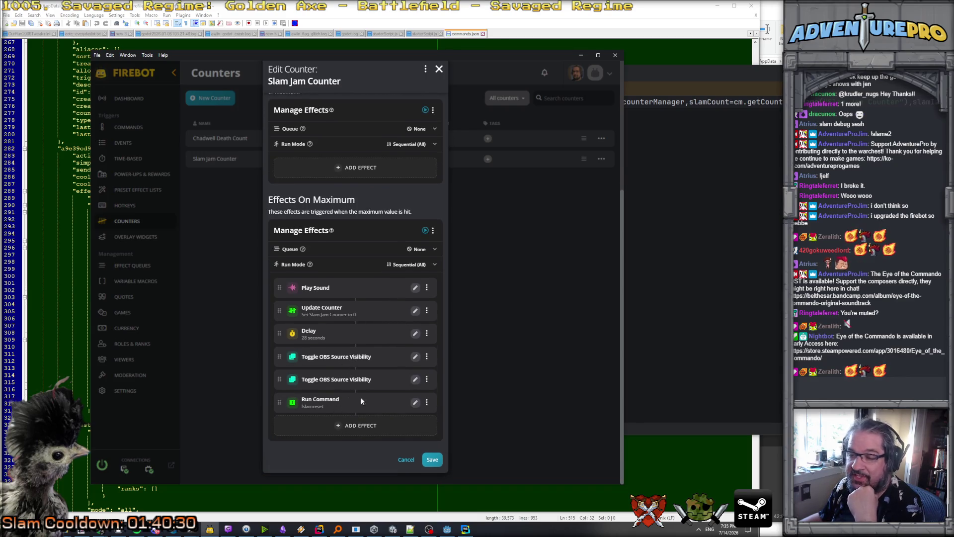
{"action": "left_click", "coordinate": [426, 403]}
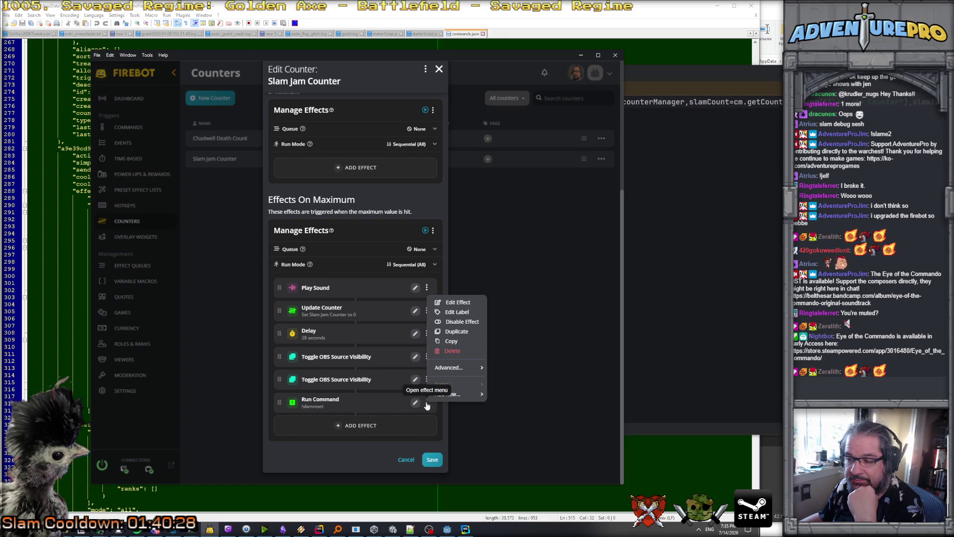
{"action": "left_click", "coordinate": [453, 303]}
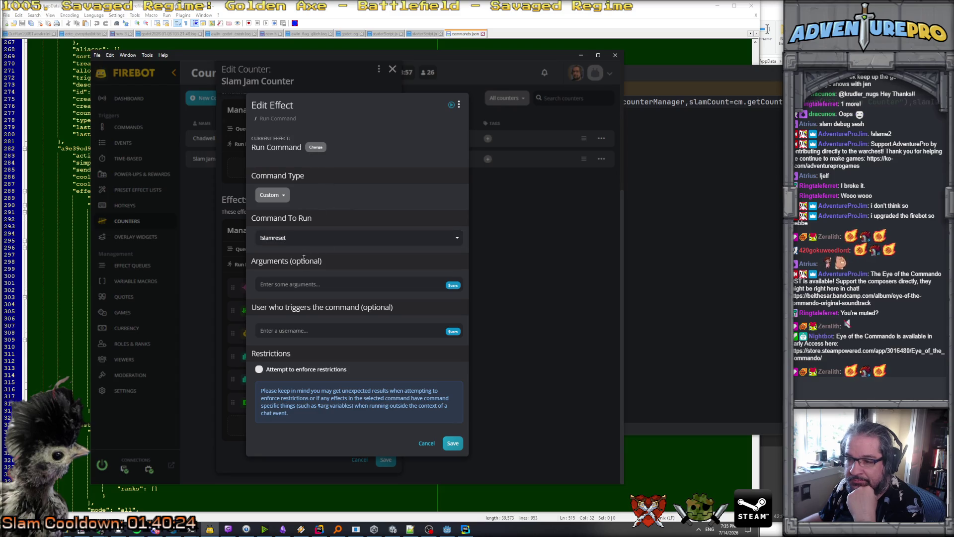
{"action": "left_click", "coordinate": [426, 443]}
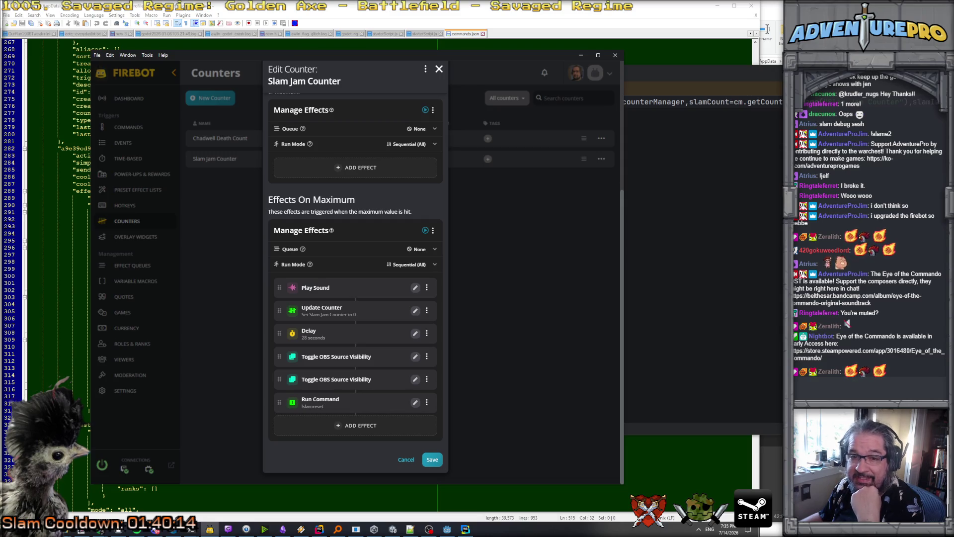
Open the Update Counter effect, look it over, and save it unchanged.
{"action": "scroll", "coordinate": [350, 192], "scroll_direction": "up", "scroll_amount": 5}
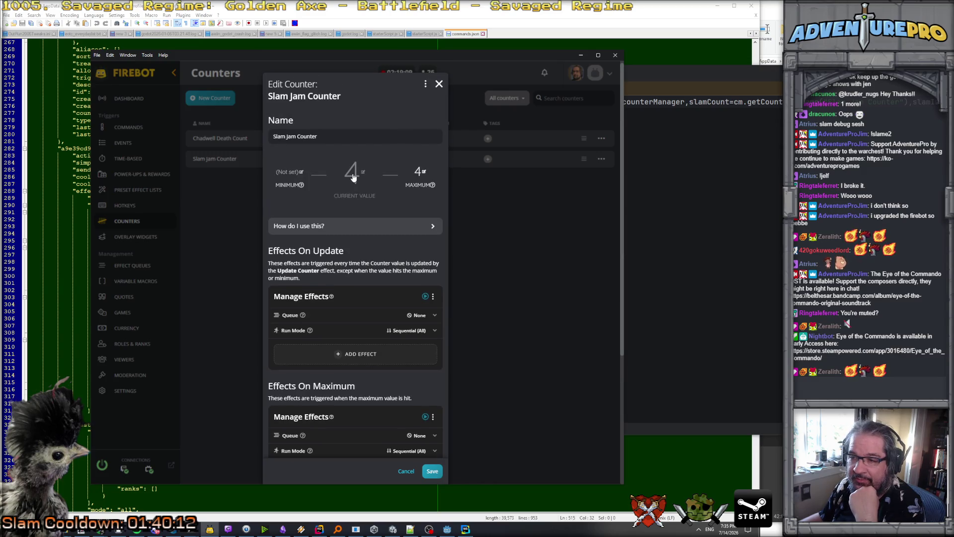
{"action": "scroll", "coordinate": [351, 192], "scroll_direction": "down", "scroll_amount": 5}
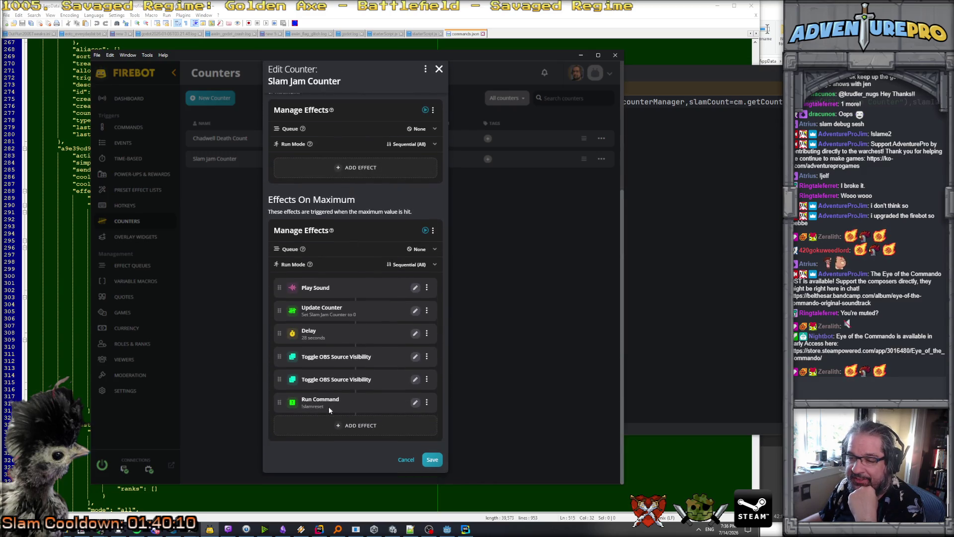
{"action": "left_click", "coordinate": [429, 311]}
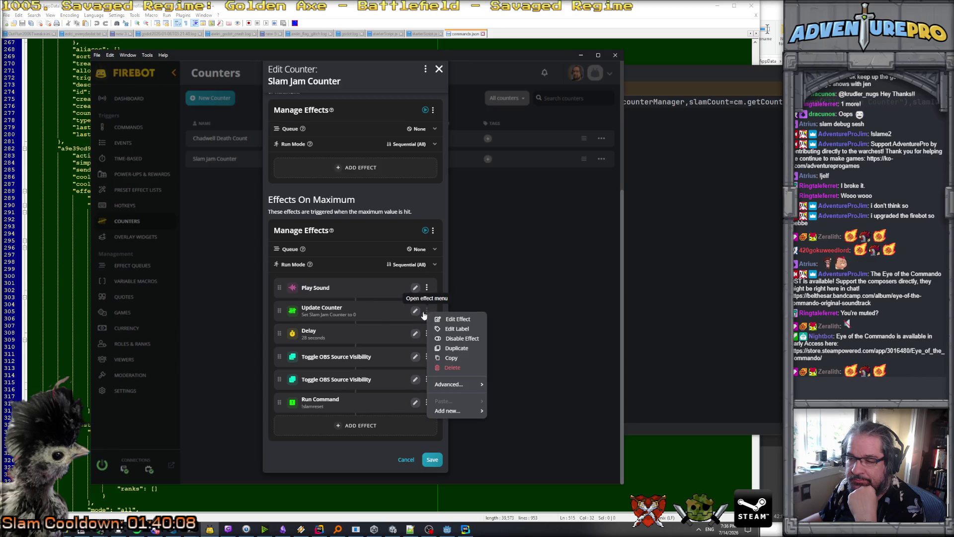
{"action": "left_click", "coordinate": [415, 311]}
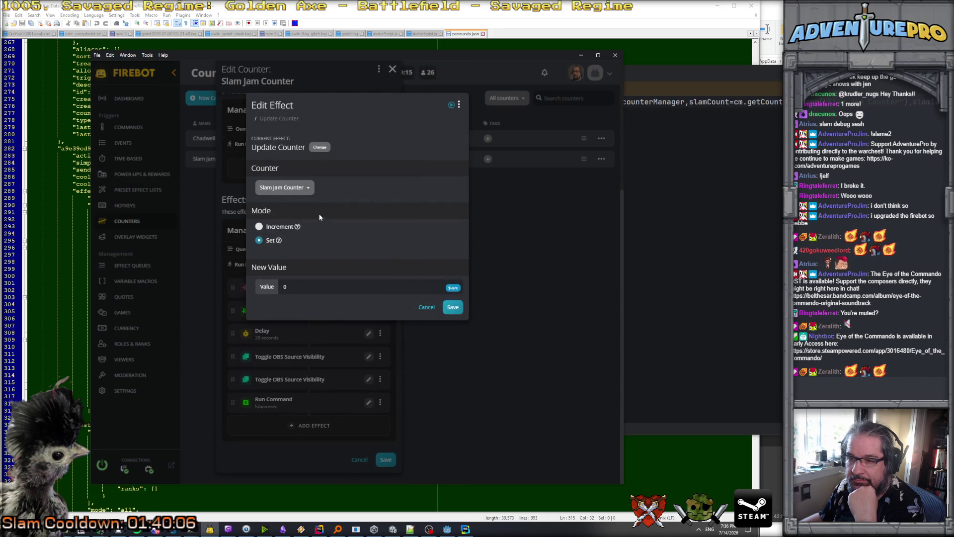
{"action": "left_click", "coordinate": [452, 307]}
{"action": "scroll", "coordinate": [348, 223], "scroll_direction": "up", "scroll_amount": 3}
{"action": "scroll", "coordinate": [355, 198], "scroll_direction": "down", "scroll_amount": 5}
{"action": "scroll", "coordinate": [347, 189], "scroll_direction": "up", "scroll_amount": 5}
{"action": "scroll", "coordinate": [324, 175], "scroll_direction": "down", "scroll_amount": 3}
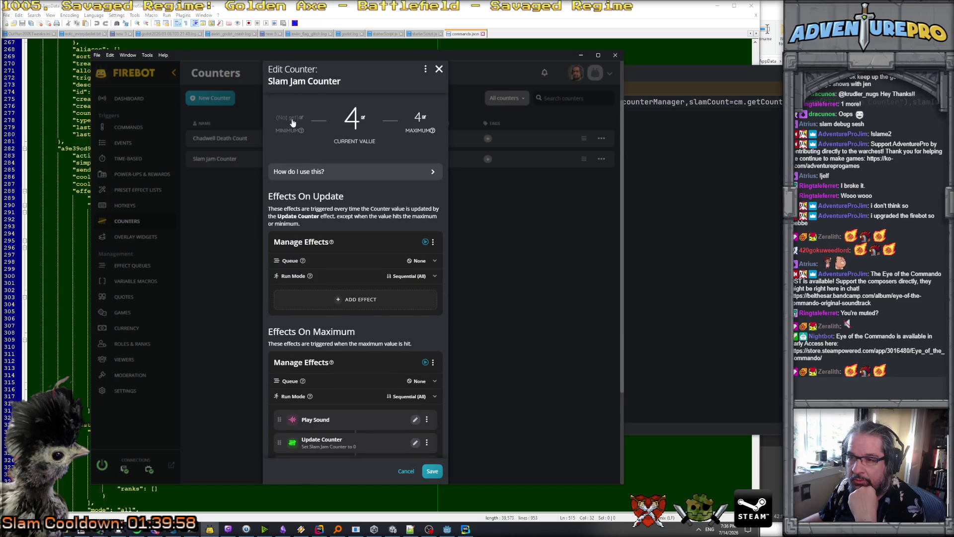
{"action": "scroll", "coordinate": [300, 204], "scroll_direction": "down", "scroll_amount": 3}
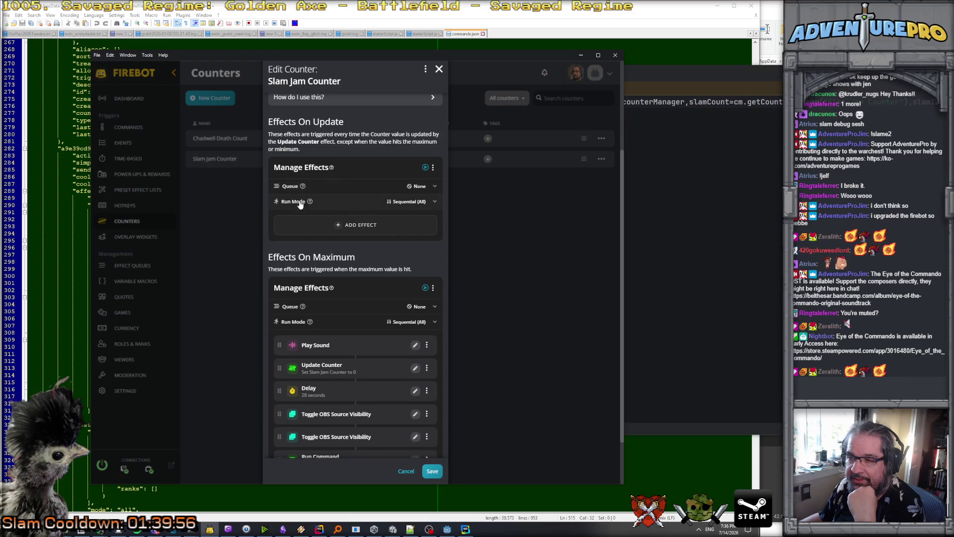
{"action": "scroll", "coordinate": [299, 204], "scroll_direction": "up", "scroll_amount": 5}
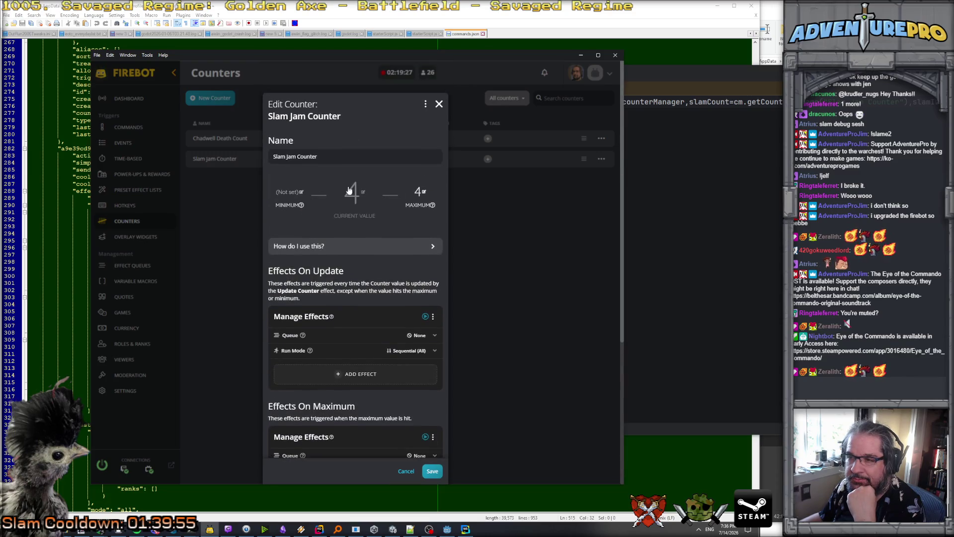
{"action": "scroll", "coordinate": [363, 240], "scroll_direction": "down", "scroll_amount": 5}
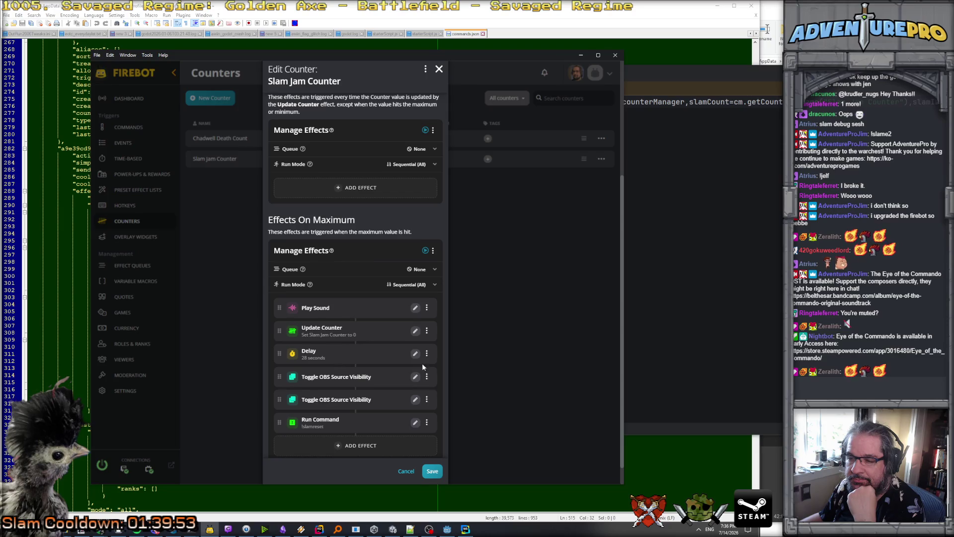
Reopen the Update Counter effect, confirm Slam Jam Counter with mode Set to 0, and save.
{"action": "left_click", "coordinate": [430, 334]}
{"action": "left_click", "coordinate": [437, 338]}
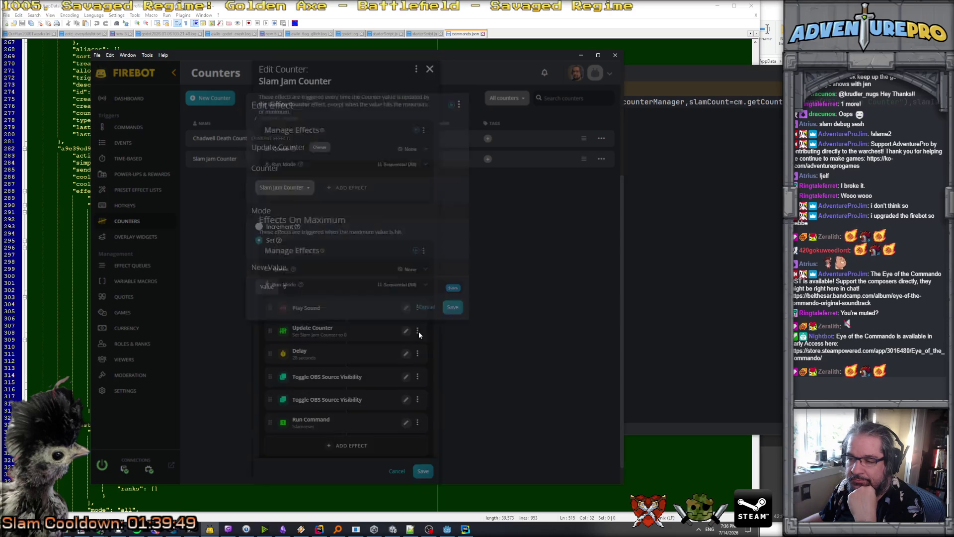
{"action": "left_click", "coordinate": [302, 191]}
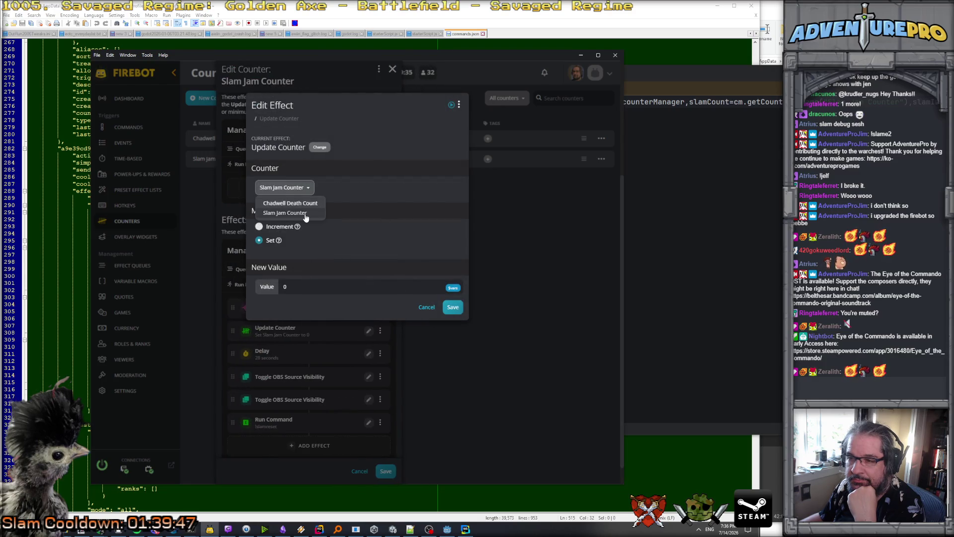
{"action": "left_click", "coordinate": [305, 214]}
{"action": "left_click", "coordinate": [259, 226]}
{"action": "left_click", "coordinate": [258, 240]}
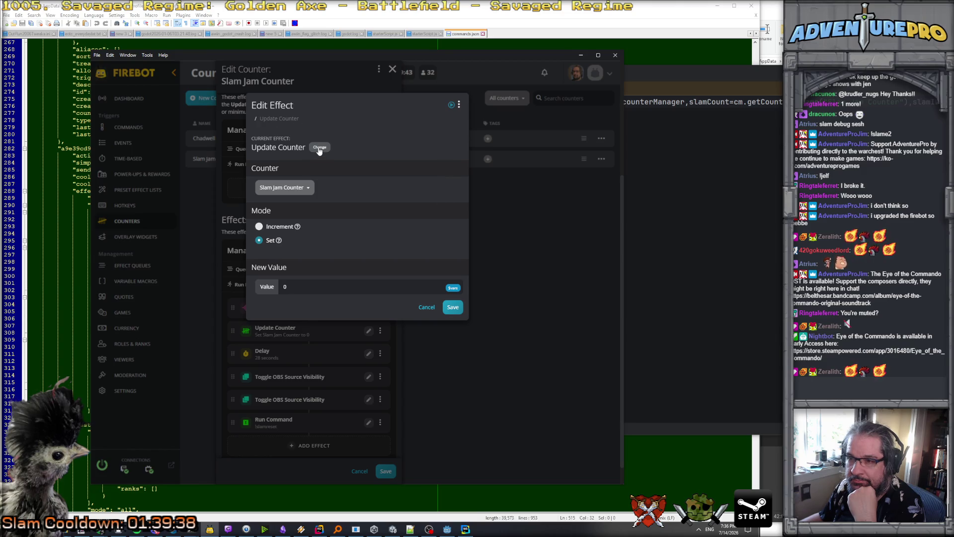
{"action": "left_click", "coordinate": [453, 306]}
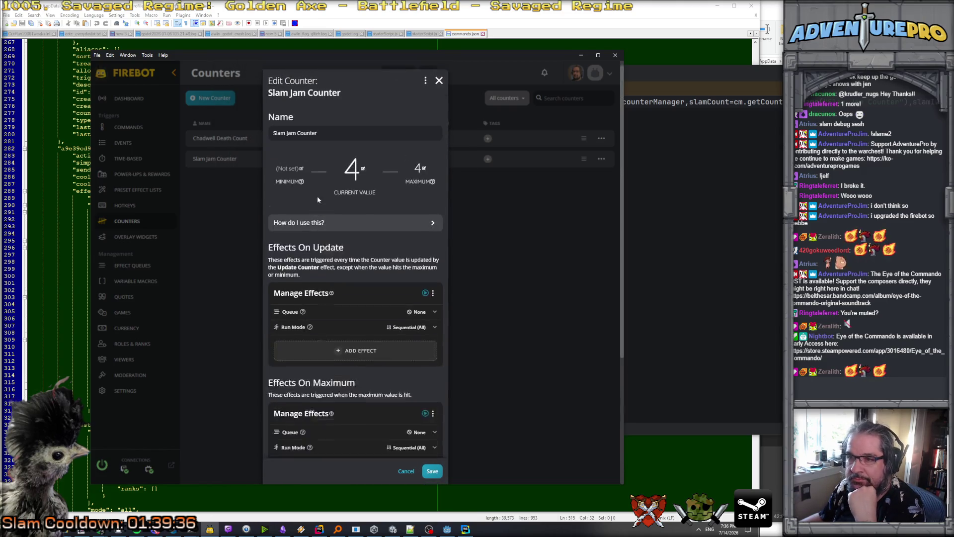
Leave the update effects queue at None and the run mode at Sequential (All).
{"action": "left_click", "coordinate": [350, 196]}
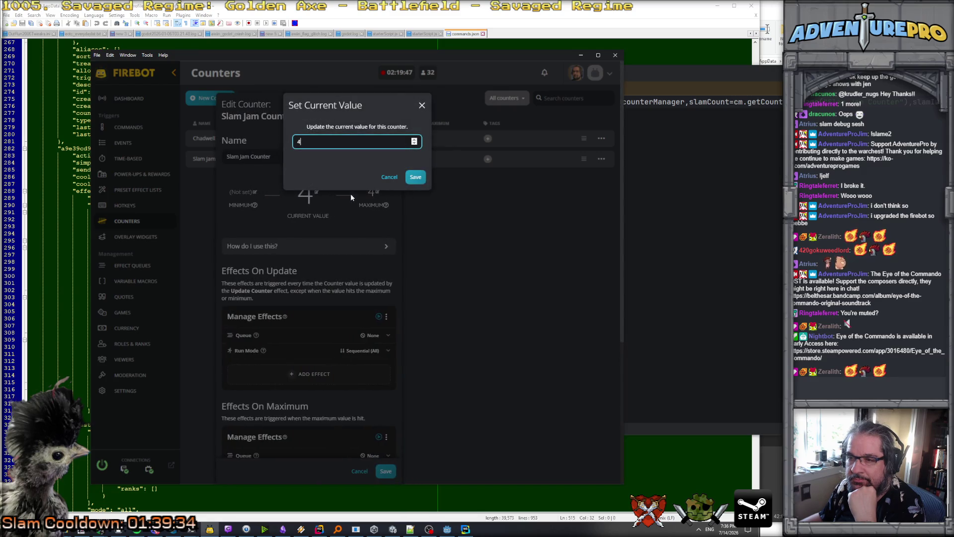
{"action": "left_click", "coordinate": [390, 177]}
{"action": "scroll", "coordinate": [350, 251], "scroll_direction": "down", "scroll_amount": 3}
{"action": "scroll", "coordinate": [350, 250], "scroll_direction": "up", "scroll_amount": 2}
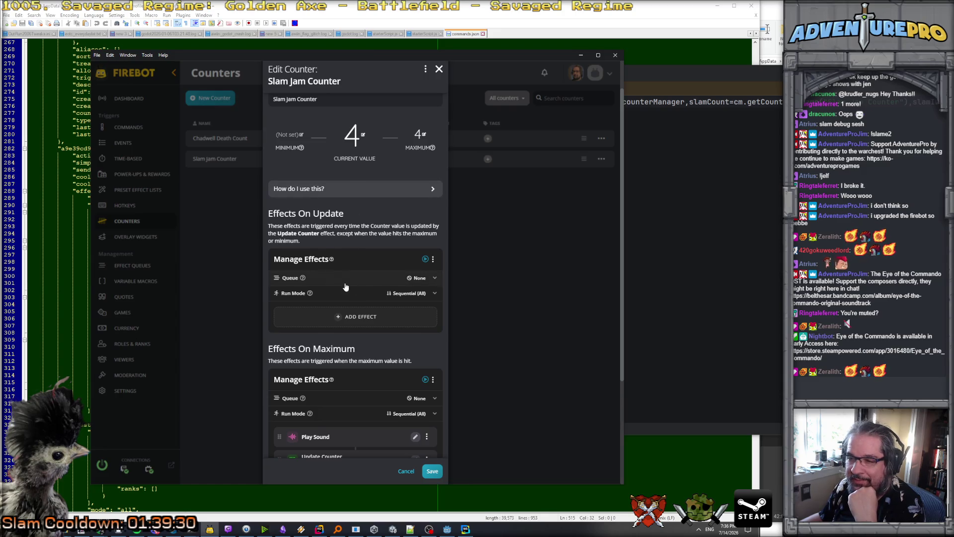
{"action": "left_click", "coordinate": [417, 278]}
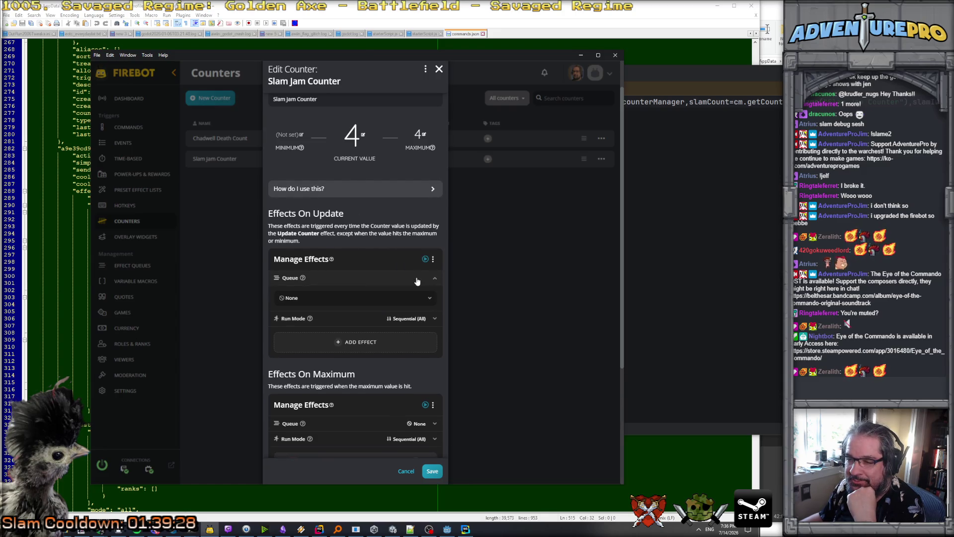
{"action": "left_click", "coordinate": [430, 298]}
{"action": "left_click", "coordinate": [376, 313]}
{"action": "left_click", "coordinate": [370, 298]}
{"action": "left_click", "coordinate": [338, 277]}
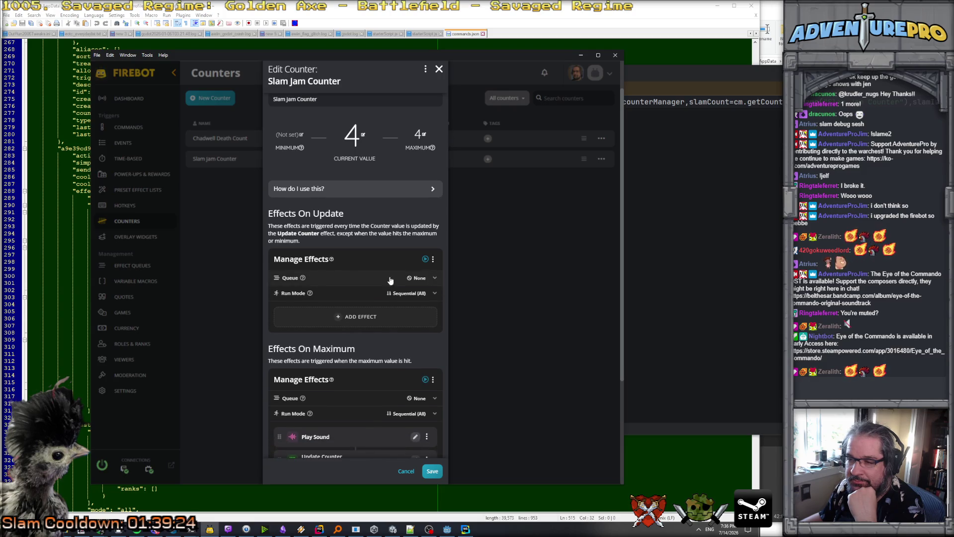
{"action": "left_click", "coordinate": [422, 293]}
{"action": "left_click", "coordinate": [339, 318]}
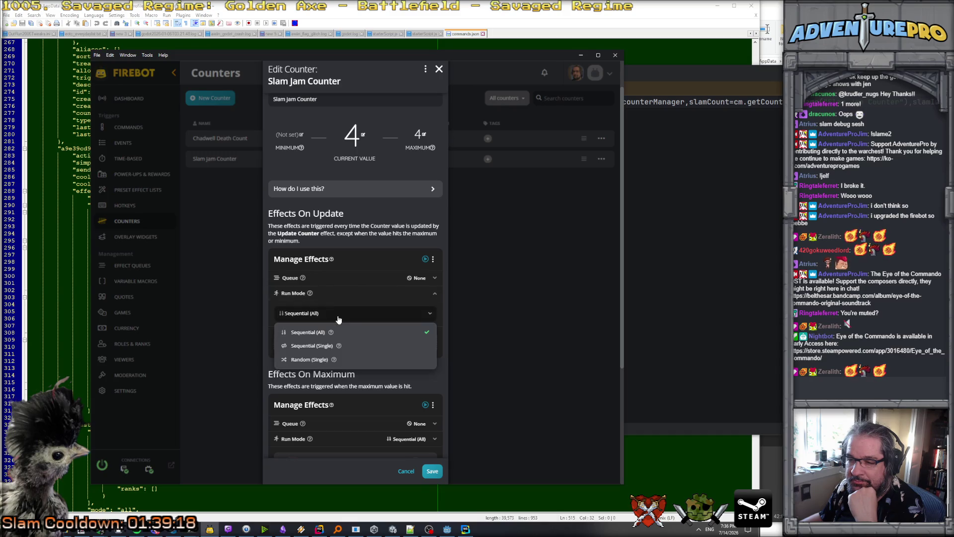
{"action": "left_click", "coordinate": [338, 318]}
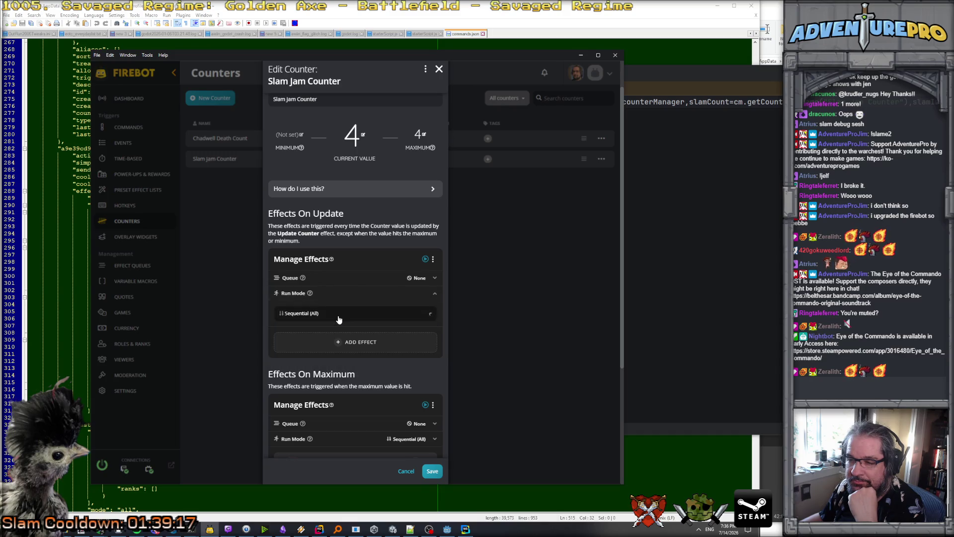
{"action": "left_click", "coordinate": [433, 294]}
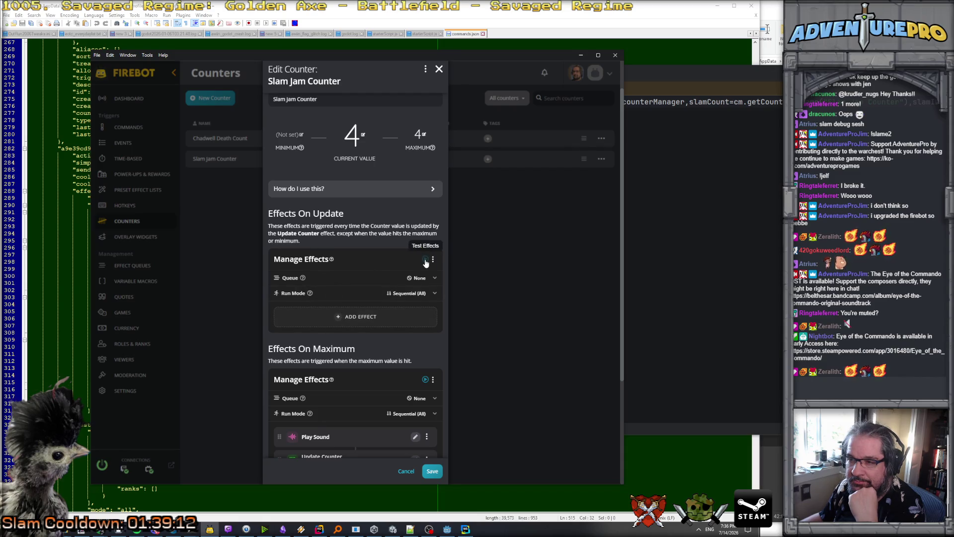
Set the Slam Jam Counter's current value to 0 and save it.
{"action": "left_click", "coordinate": [352, 135]}
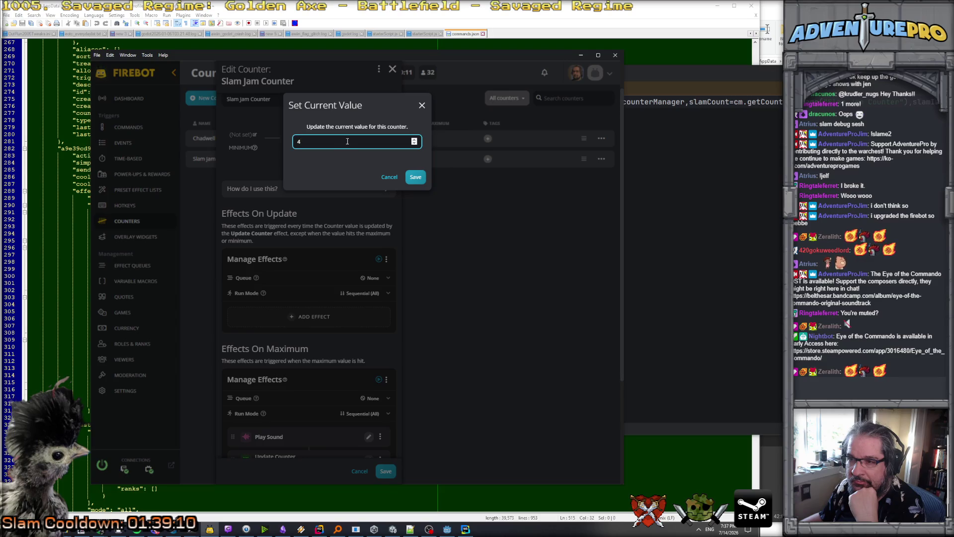
{"action": "type", "text": "0"}
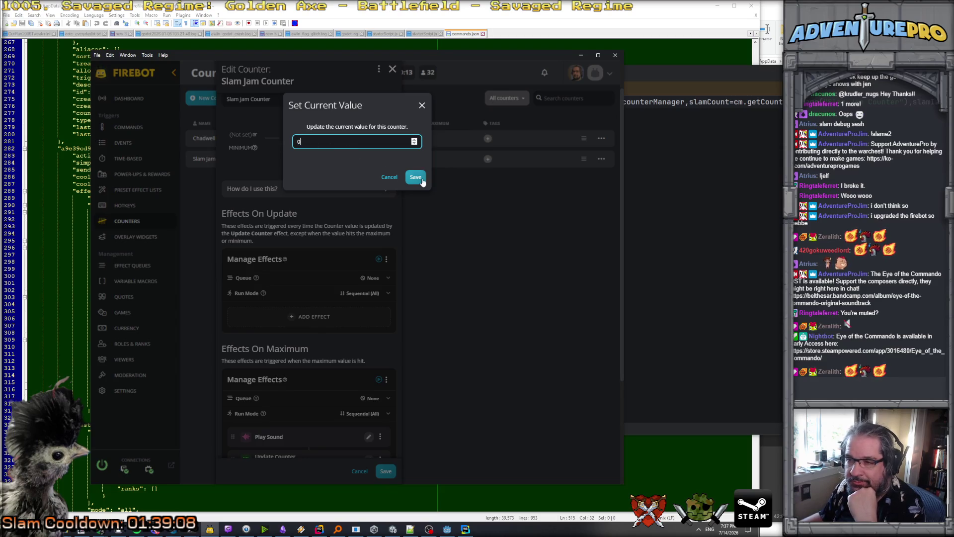
{"action": "left_click", "coordinate": [415, 177]}
{"action": "left_click", "coordinate": [425, 262]}
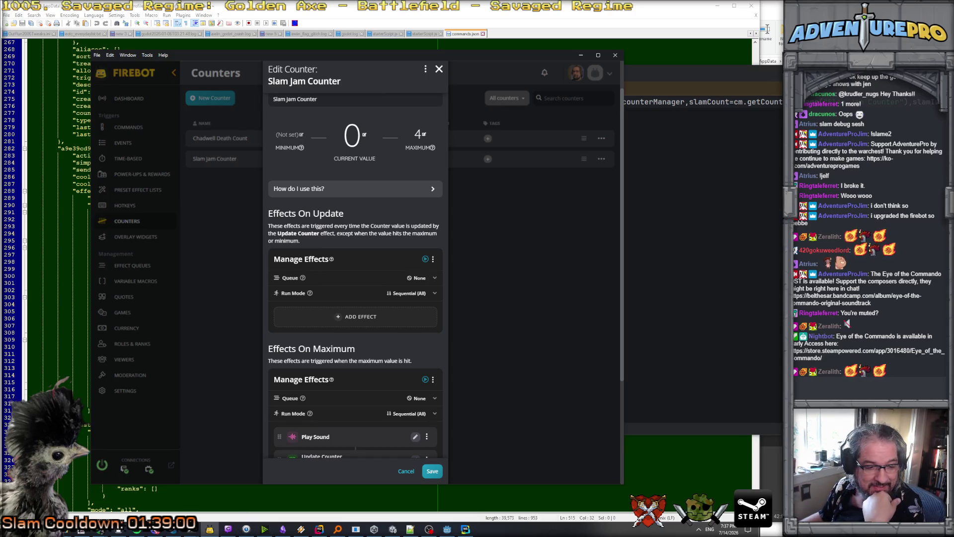
Close the Slam Jam Counter's Edit Counter window.
{"action": "scroll", "coordinate": [366, 343], "scroll_direction": "down", "scroll_amount": 3}
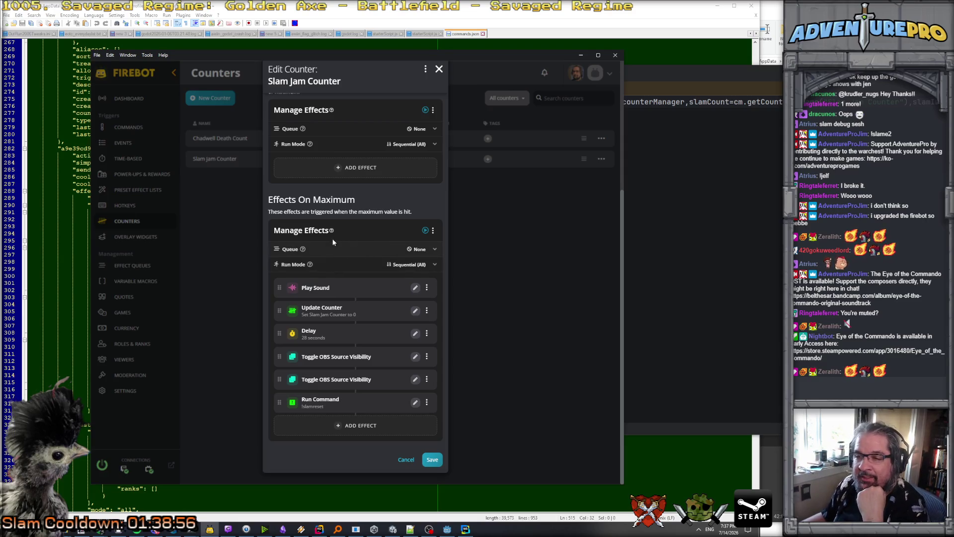
{"action": "scroll", "coordinate": [357, 209], "scroll_direction": "up", "scroll_amount": 4}
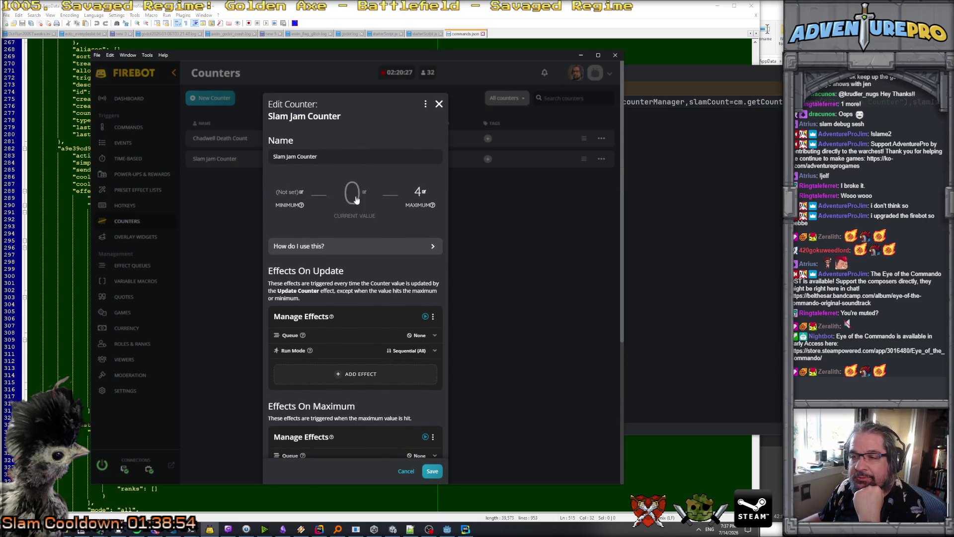
{"action": "scroll", "coordinate": [353, 205], "scroll_direction": "down", "scroll_amount": 2}
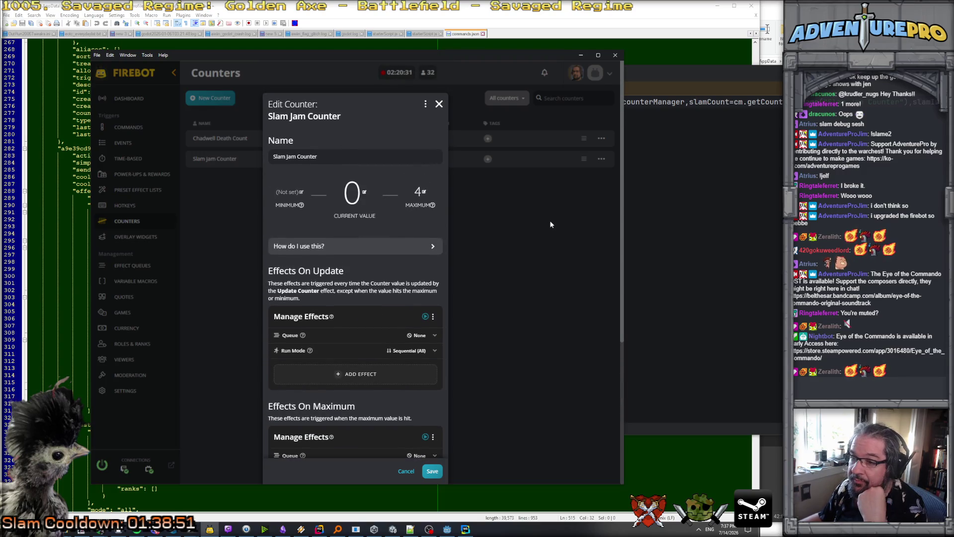
{"action": "left_click", "coordinate": [439, 105]}
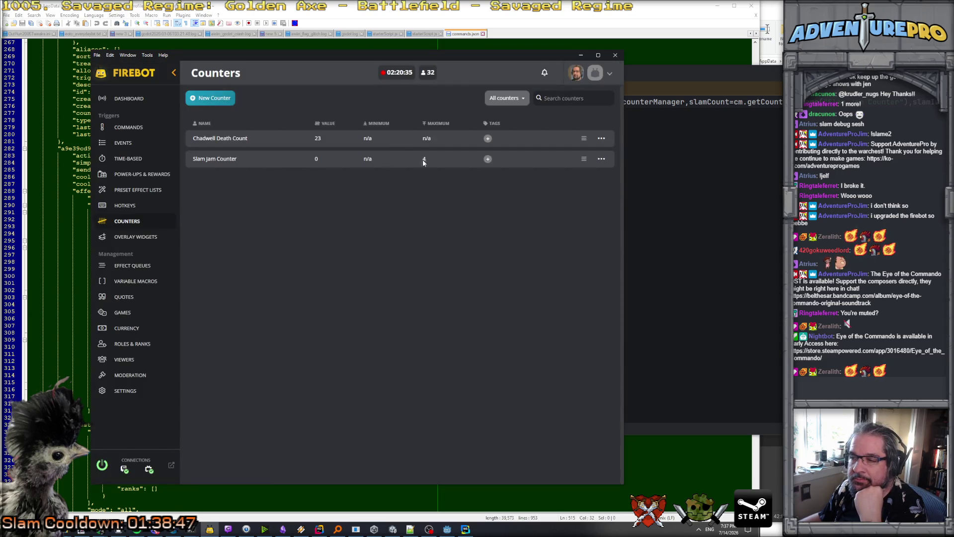
Reopen the Slam Jam Counter settings, leave the current value unchanged, and close them again.
{"action": "left_click", "coordinate": [601, 159]}
{"action": "left_click", "coordinate": [559, 170]}
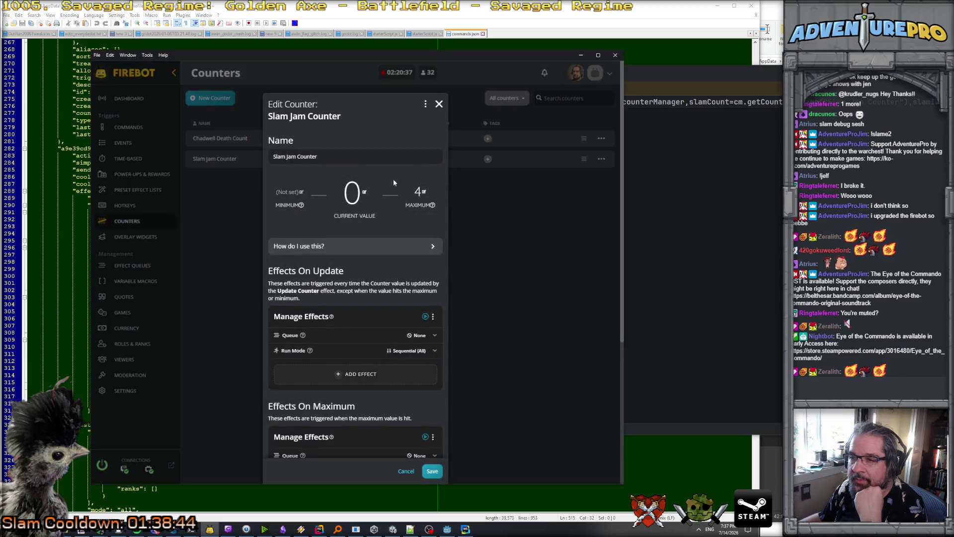
{"action": "scroll", "coordinate": [353, 207], "scroll_direction": "down", "scroll_amount": 5}
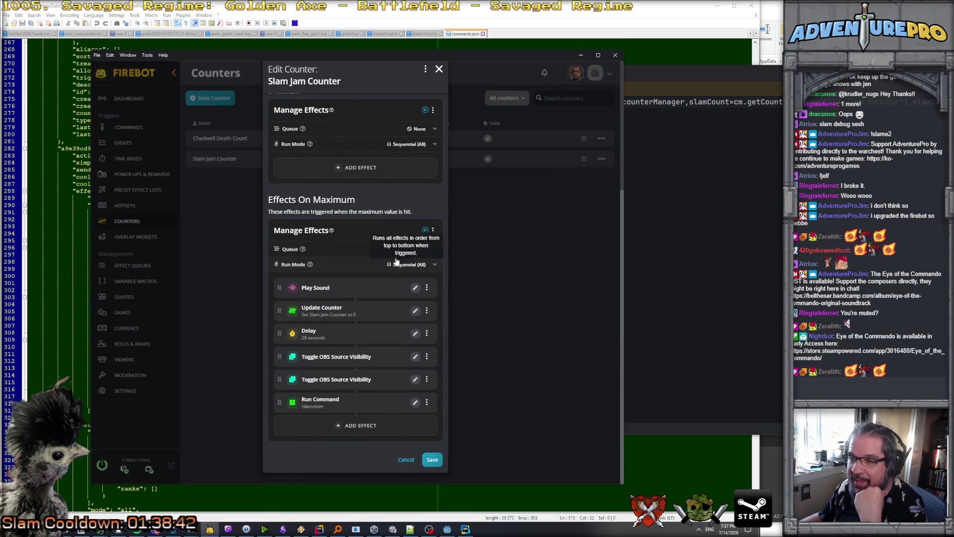
{"action": "scroll", "coordinate": [396, 261], "scroll_direction": "up", "scroll_amount": 5}
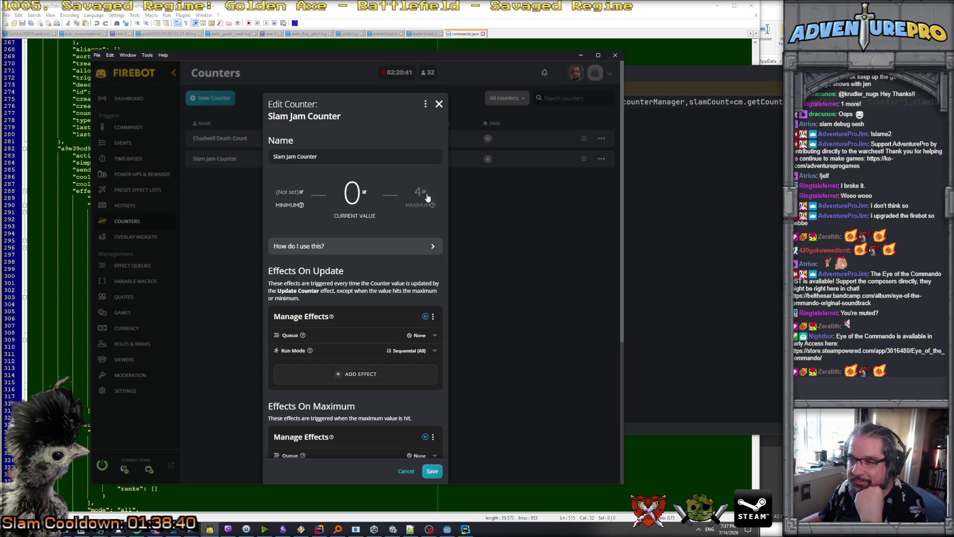
{"action": "left_click", "coordinate": [365, 191]}
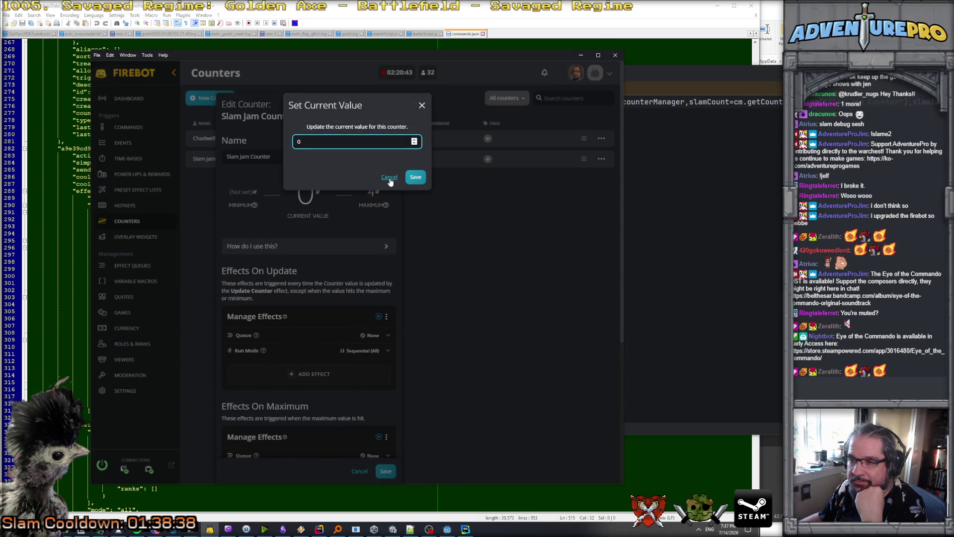
{"action": "left_click", "coordinate": [389, 177]}
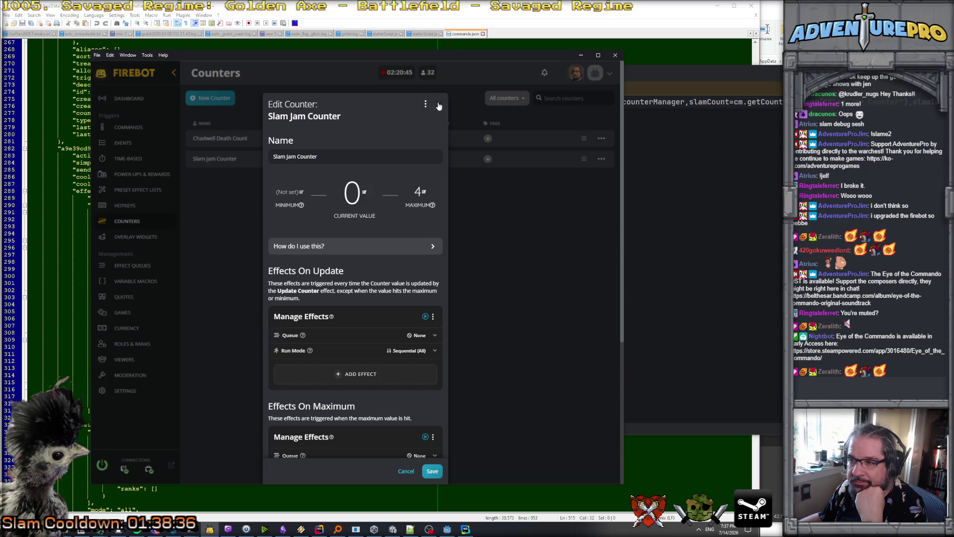
{"action": "left_click", "coordinate": [439, 105]}
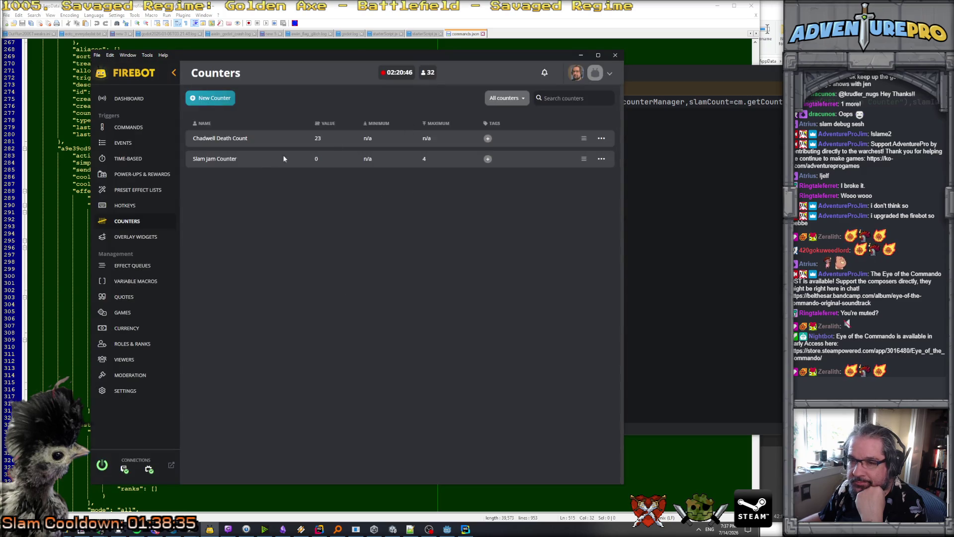
Open the Slam Jam Countdown event's editor from Events, then bring starterScript.js forward in WebStorm.
{"action": "left_click", "coordinate": [130, 158]}
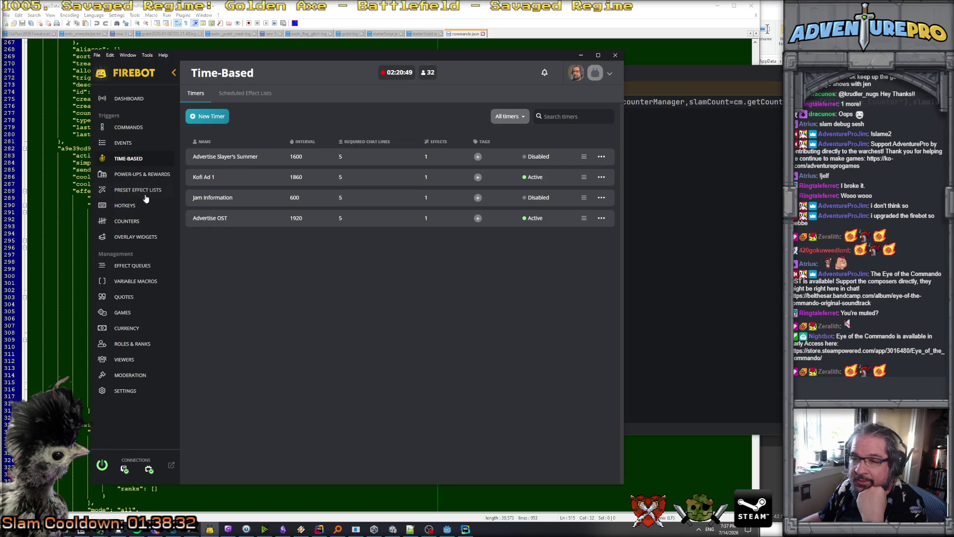
{"action": "left_click", "coordinate": [123, 143]}
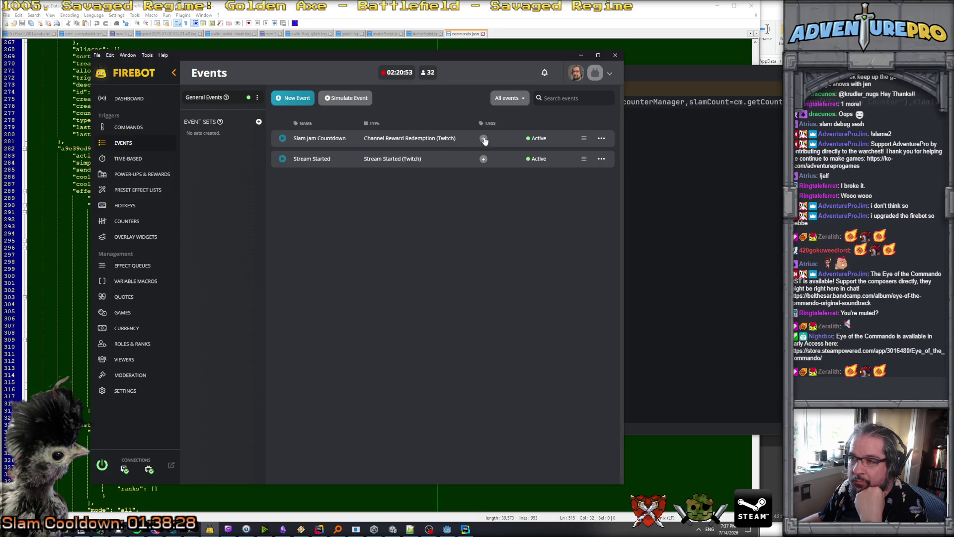
{"action": "left_click", "coordinate": [602, 139]}
{"action": "left_click", "coordinate": [570, 148]}
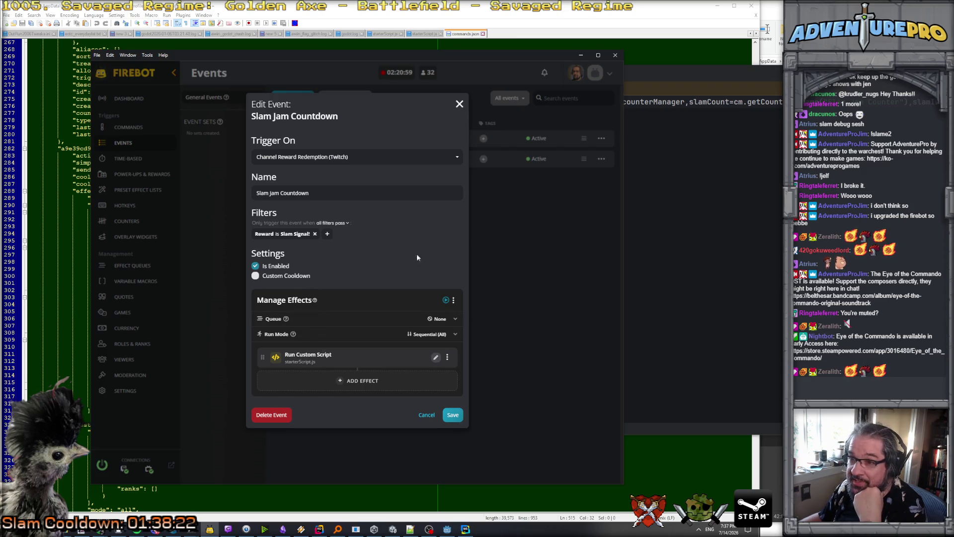
{"action": "left_click", "coordinate": [767, 103]}
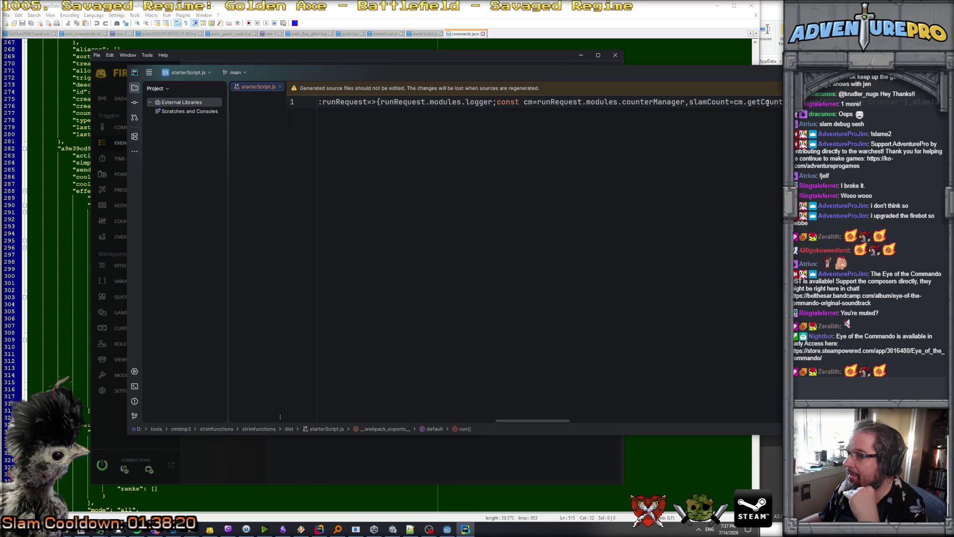
{"action": "left_click", "coordinate": [711, 103]}
{"action": "scroll", "coordinate": [711, 102], "scroll_direction": "right", "scroll_amount": 5}
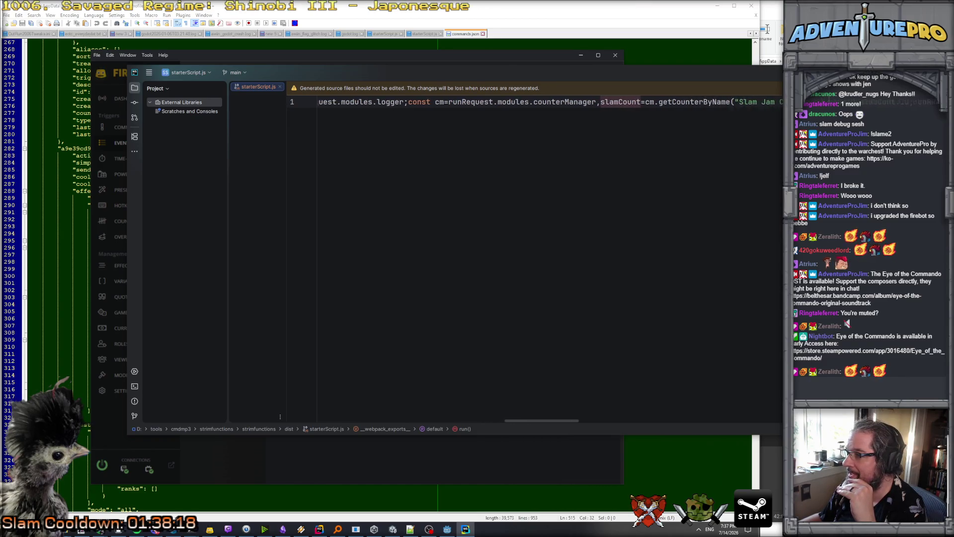
{"action": "scroll", "coordinate": [547, 102], "scroll_direction": "right", "scroll_amount": 6}
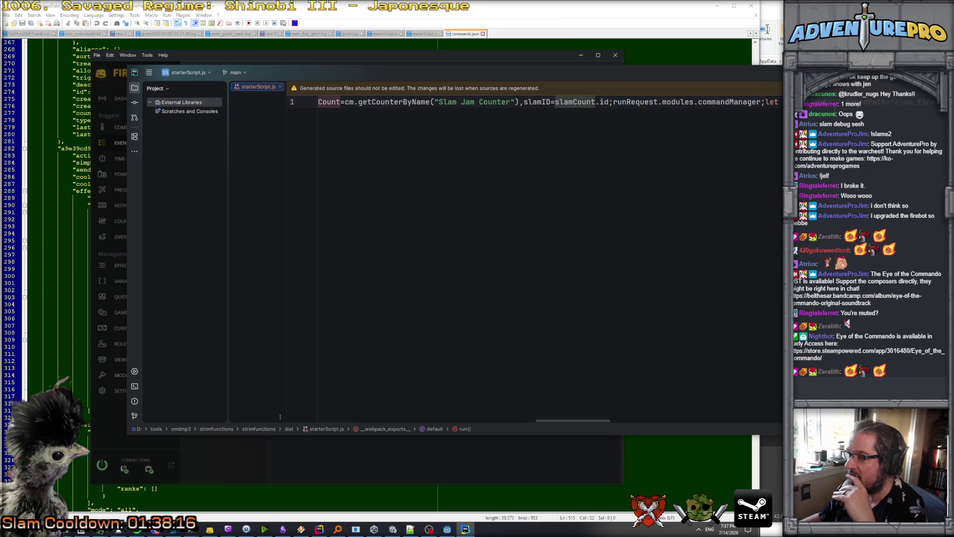
{"action": "scroll", "coordinate": [546, 102], "scroll_direction": "right", "scroll_amount": 10}
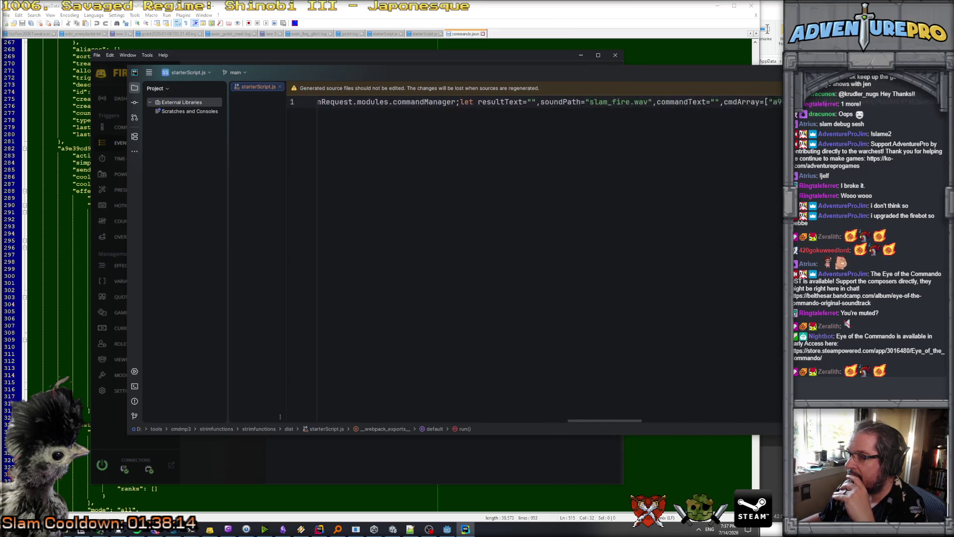
{"action": "scroll", "coordinate": [547, 102], "scroll_direction": "right", "scroll_amount": 10}
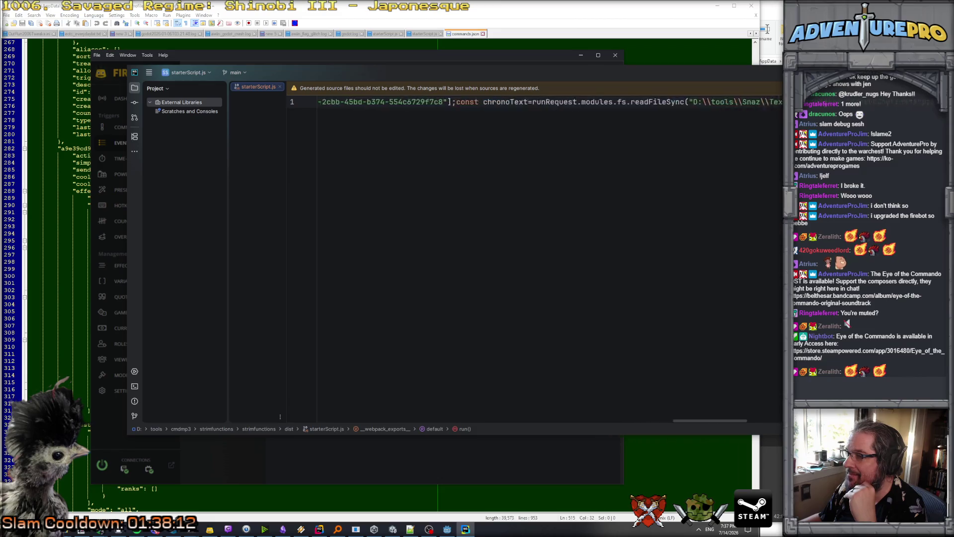
{"action": "scroll", "coordinate": [547, 102], "scroll_direction": "left", "scroll_amount": 2}
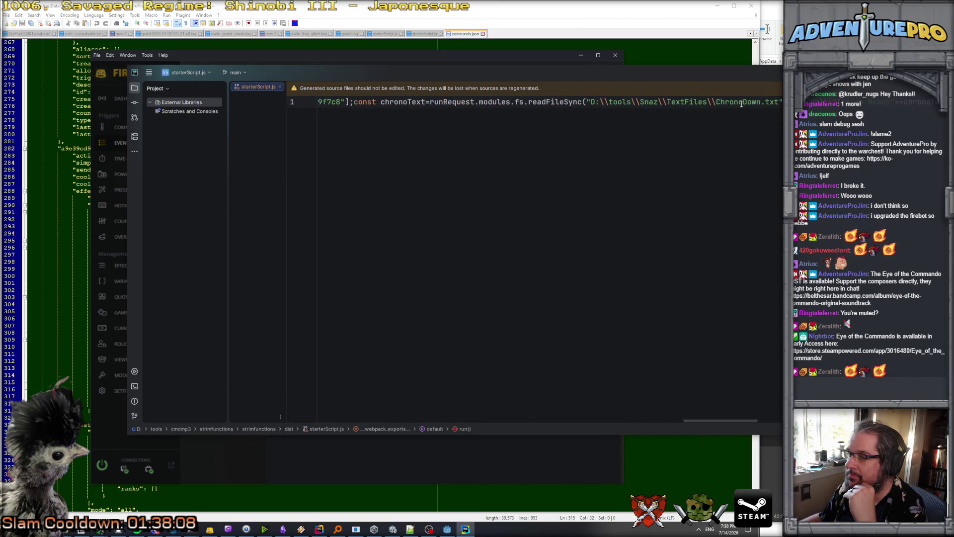
{"action": "scroll", "coordinate": [741, 103], "scroll_direction": "right", "scroll_amount": 1}
{"action": "scroll", "coordinate": [740, 103], "scroll_direction": "right", "scroll_amount": 5}
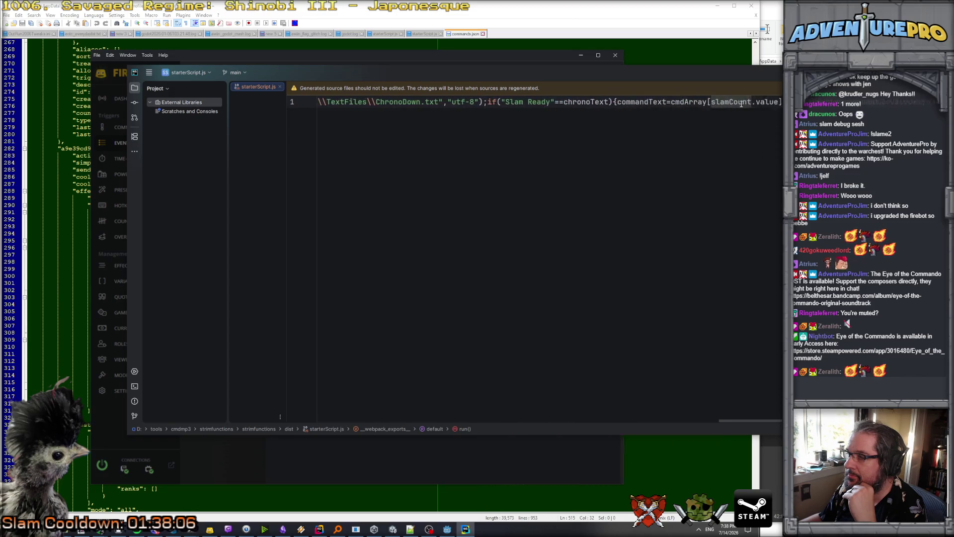
{"action": "scroll", "coordinate": [741, 103], "scroll_direction": "right", "scroll_amount": 1}
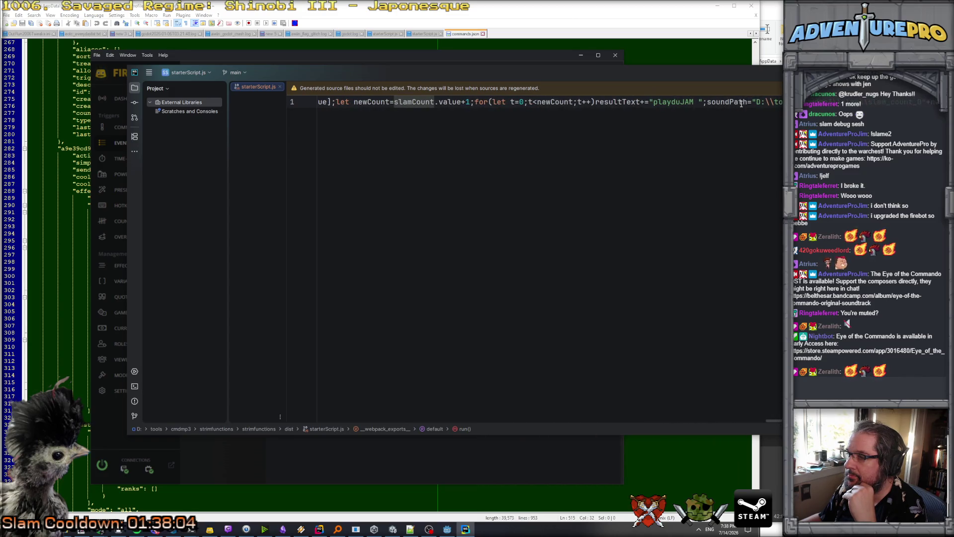
{"action": "scroll", "coordinate": [741, 103], "scroll_direction": "right", "scroll_amount": 5}
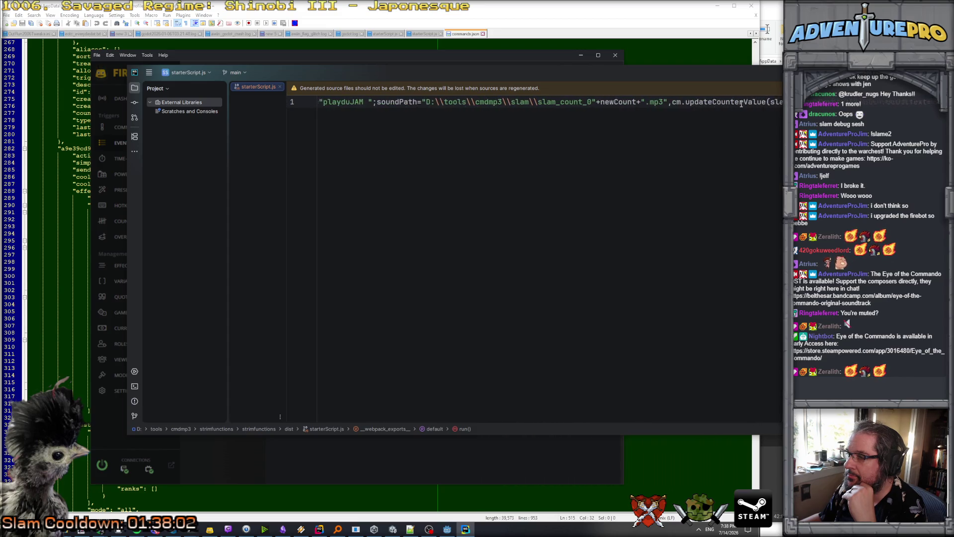
{"action": "scroll", "coordinate": [727, 104], "scroll_direction": "left", "scroll_amount": 5}
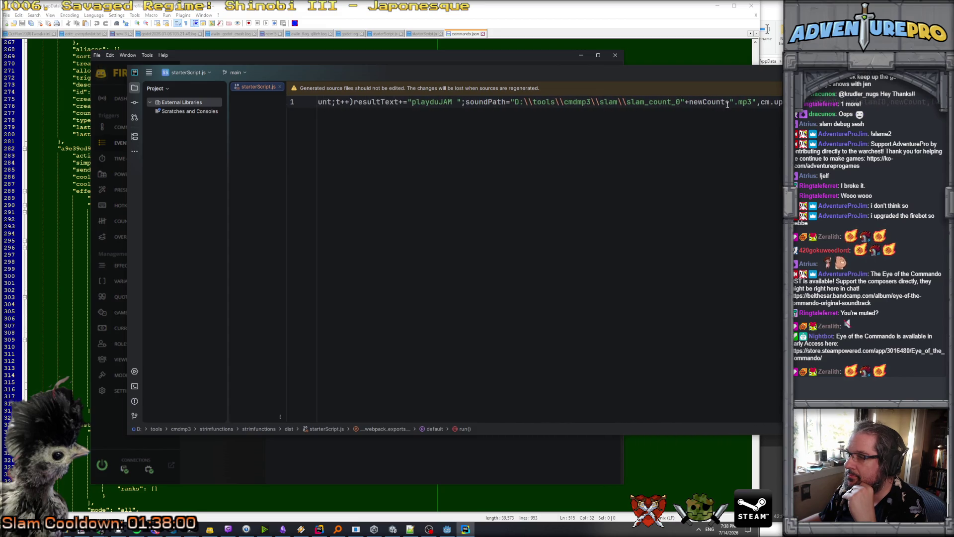
{"action": "scroll", "coordinate": [711, 103], "scroll_direction": "left", "scroll_amount": 10}
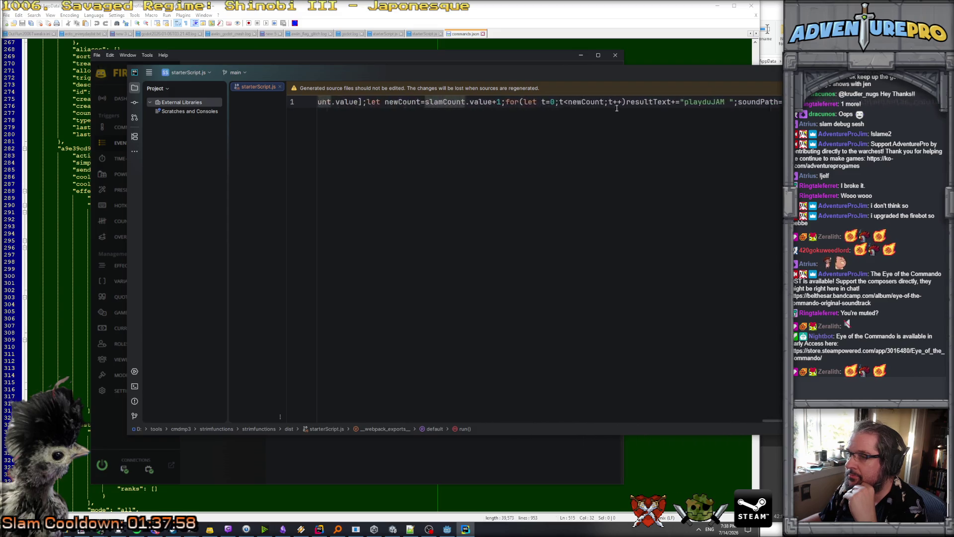
{"action": "scroll", "coordinate": [615, 108], "scroll_direction": "left", "scroll_amount": 20}
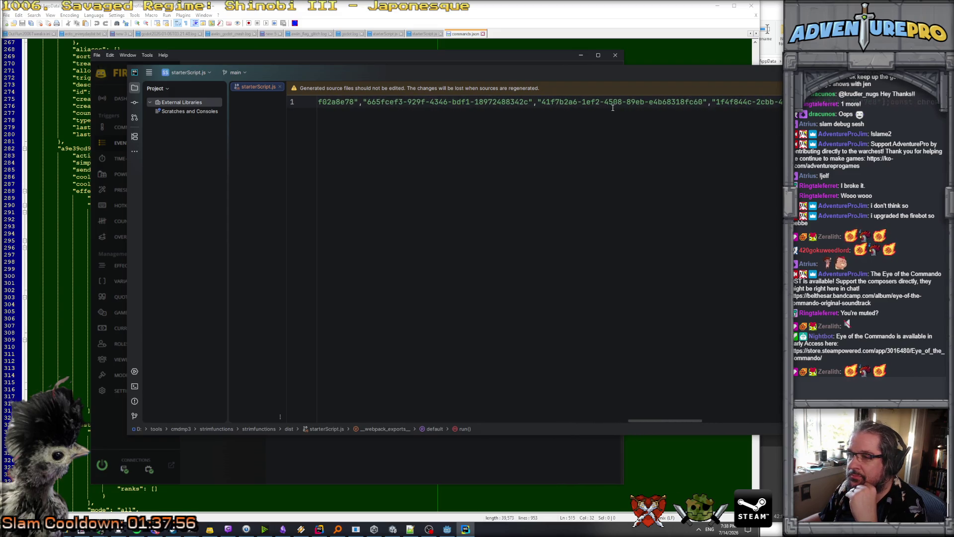
{"action": "scroll", "coordinate": [579, 107], "scroll_direction": "left", "scroll_amount": 5}
{"action": "scroll", "coordinate": [536, 103], "scroll_direction": "left", "scroll_amount": 3}
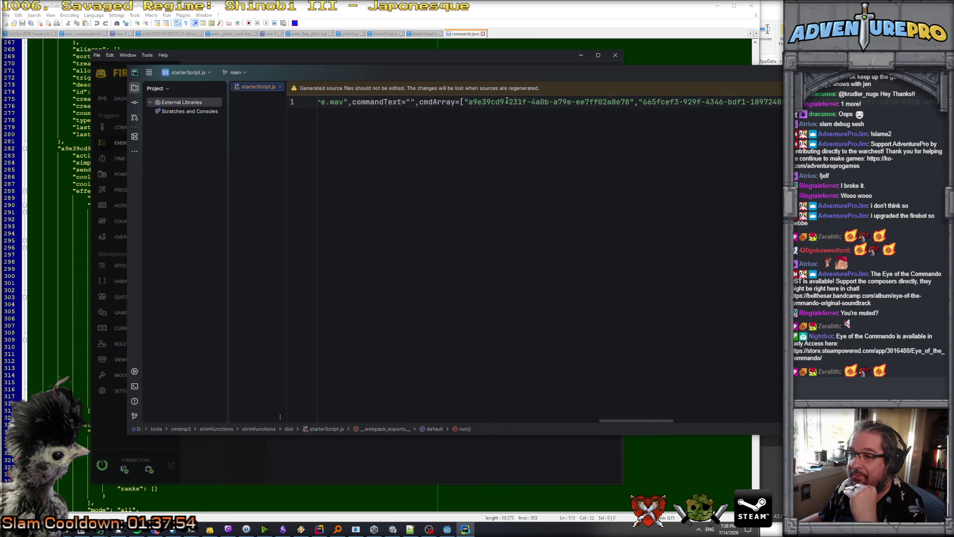
{"action": "scroll", "coordinate": [579, 102], "scroll_direction": "right", "scroll_amount": 10}
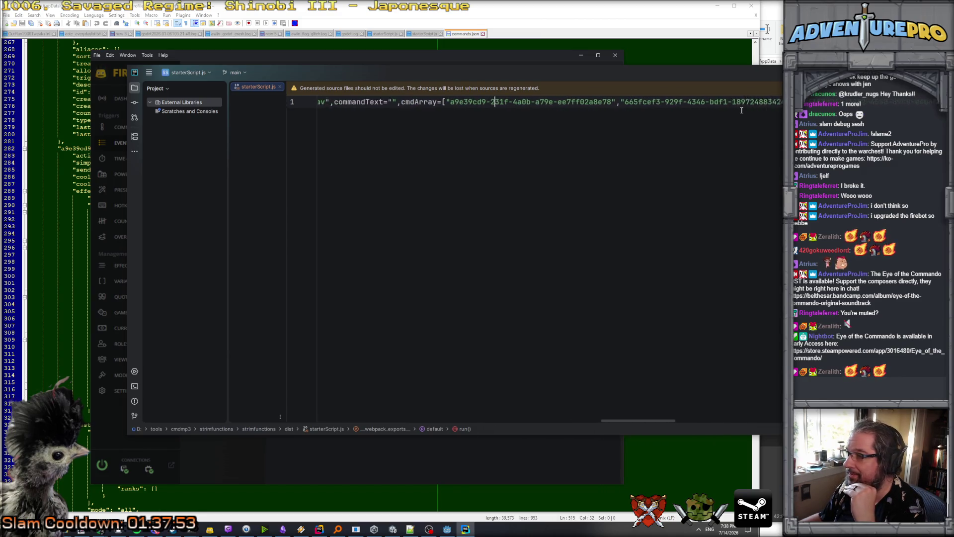
{"action": "scroll", "coordinate": [646, 104], "scroll_direction": "left", "scroll_amount": 8}
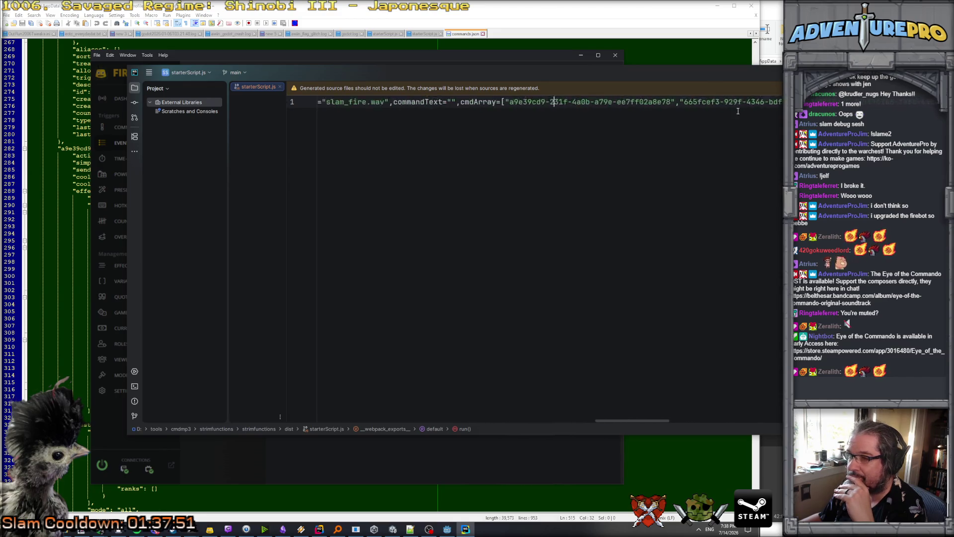
{"action": "double_click", "coordinate": [623, 102]}
{"action": "left_click", "coordinate": [635, 102]}
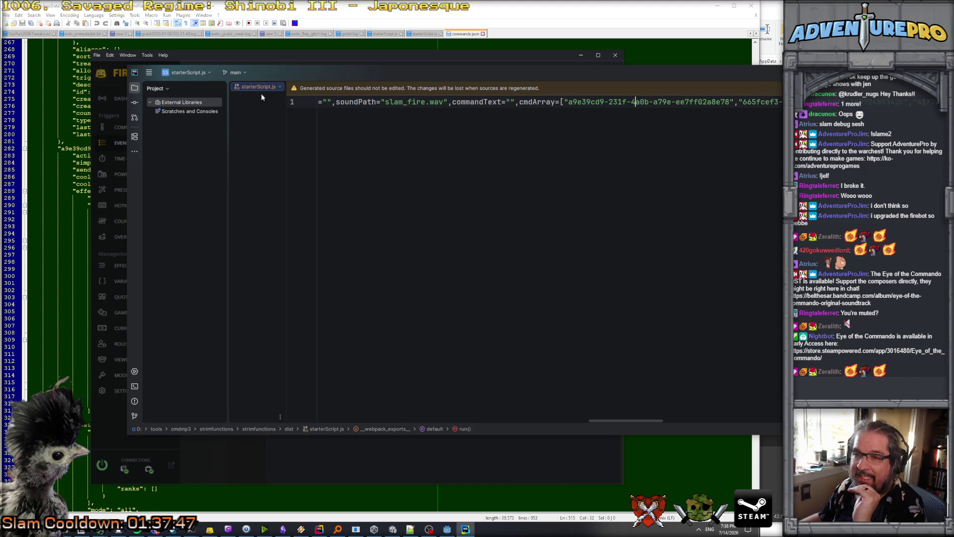
{"action": "left_click_drag", "start_coordinate": [275, 70], "coordinate": [346, 61]}
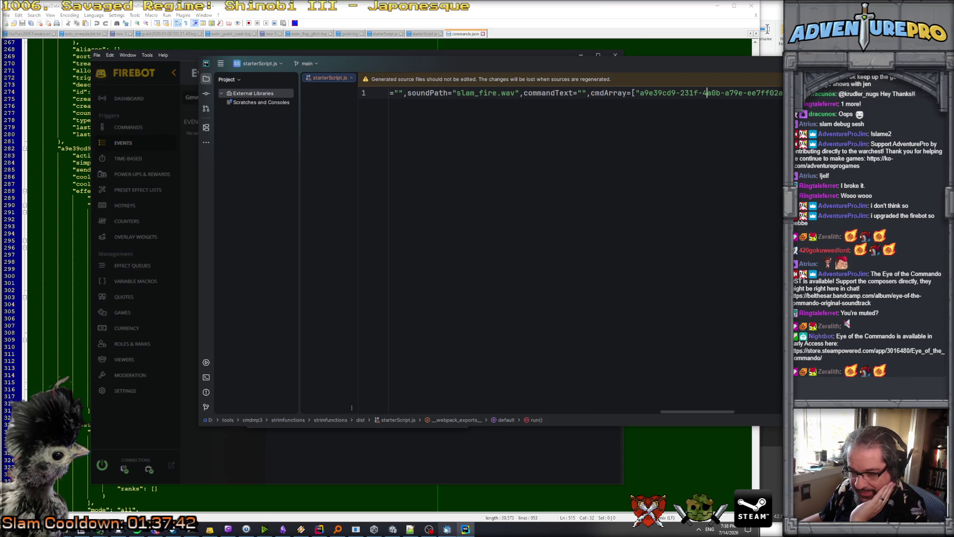
Close the Slam Jam Countdown event editor in Firebot and go to the Commands list.
{"action": "left_click", "coordinate": [210, 529]}
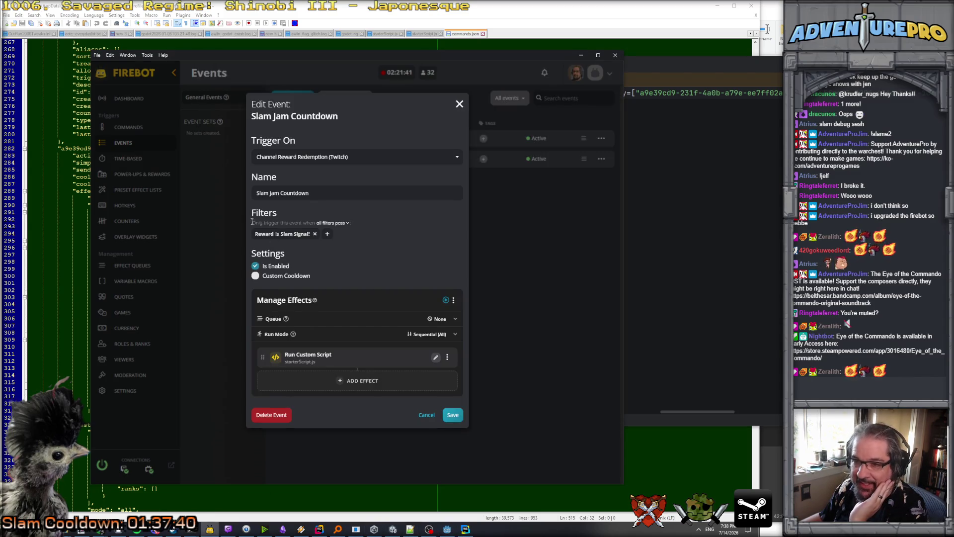
{"action": "left_click", "coordinate": [458, 106]}
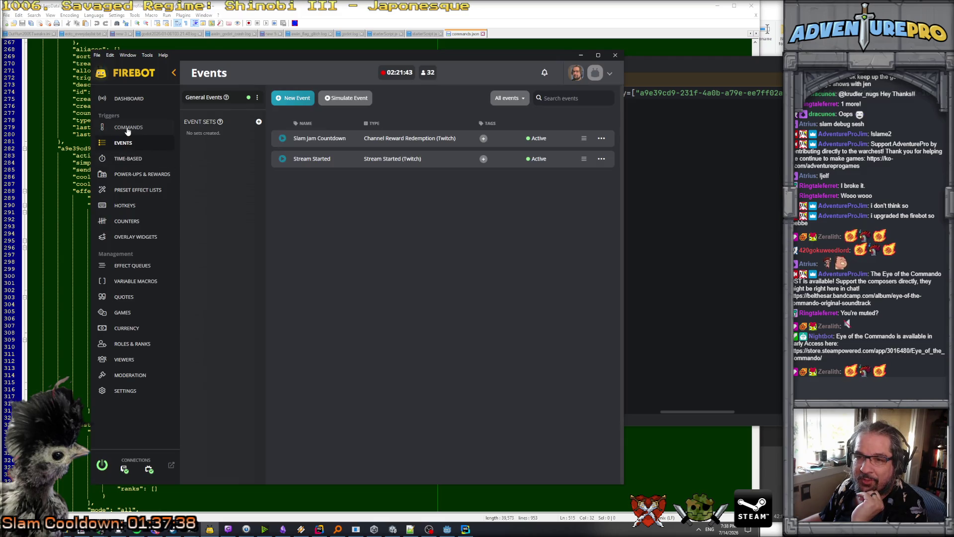
{"action": "left_click", "coordinate": [128, 128]}
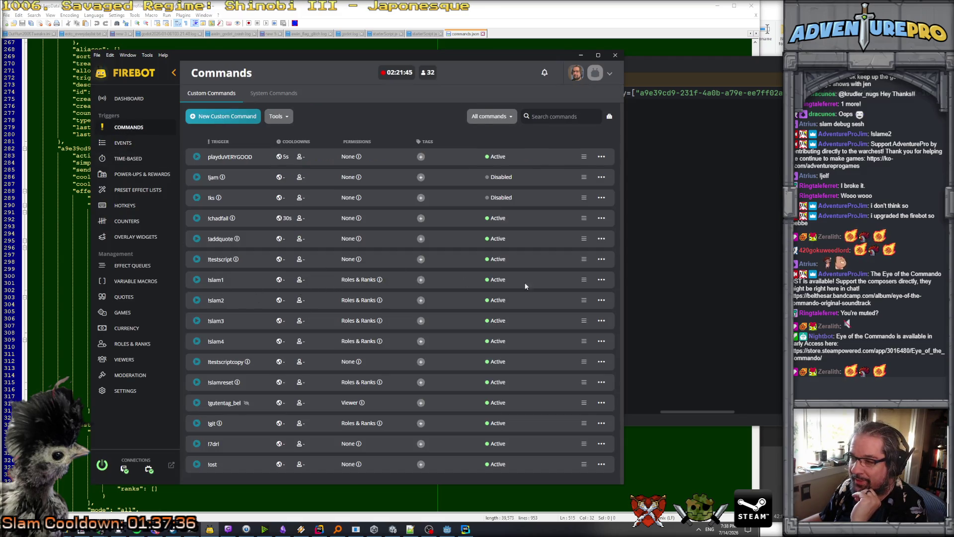
Review the !slam1 command's settings tabs and trigger field, then return to starterScript.js.
{"action": "left_click", "coordinate": [601, 279]}
{"action": "left_click", "coordinate": [544, 291]}
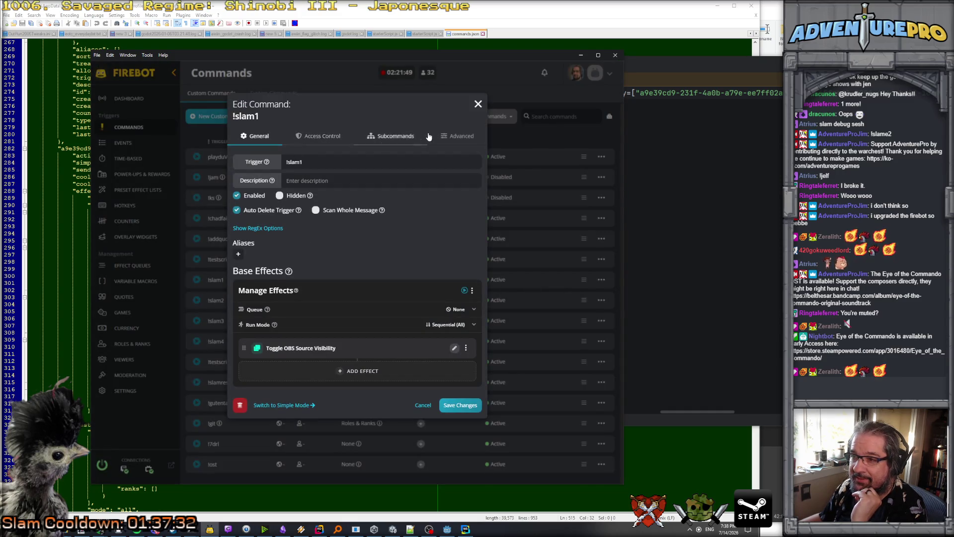
{"action": "left_click", "coordinate": [456, 135]}
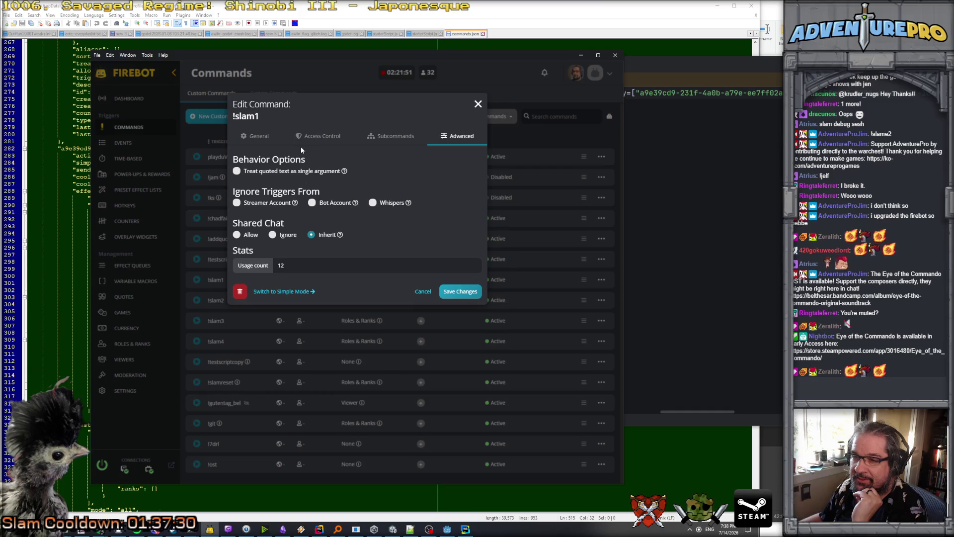
{"action": "left_click", "coordinate": [320, 144]}
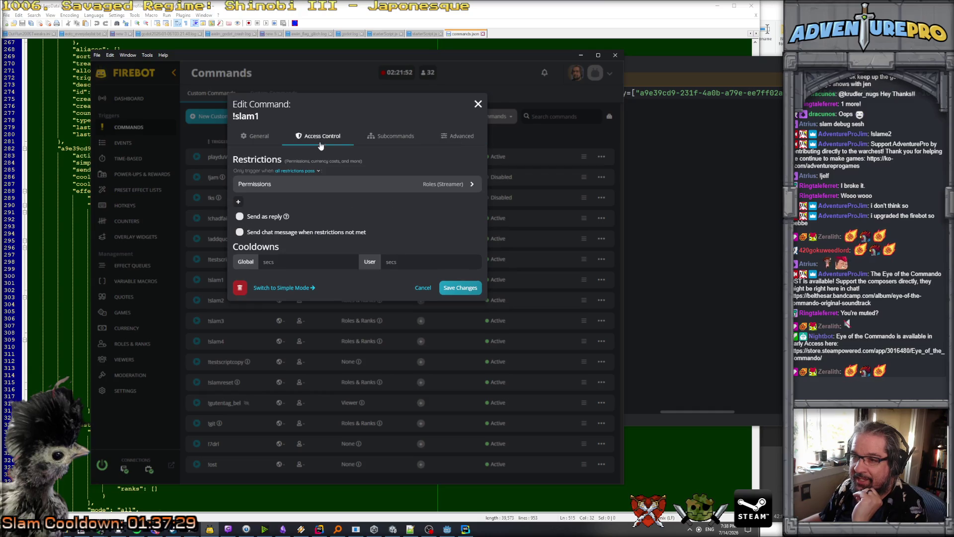
{"action": "left_click", "coordinate": [373, 142]}
{"action": "left_click", "coordinate": [254, 136]}
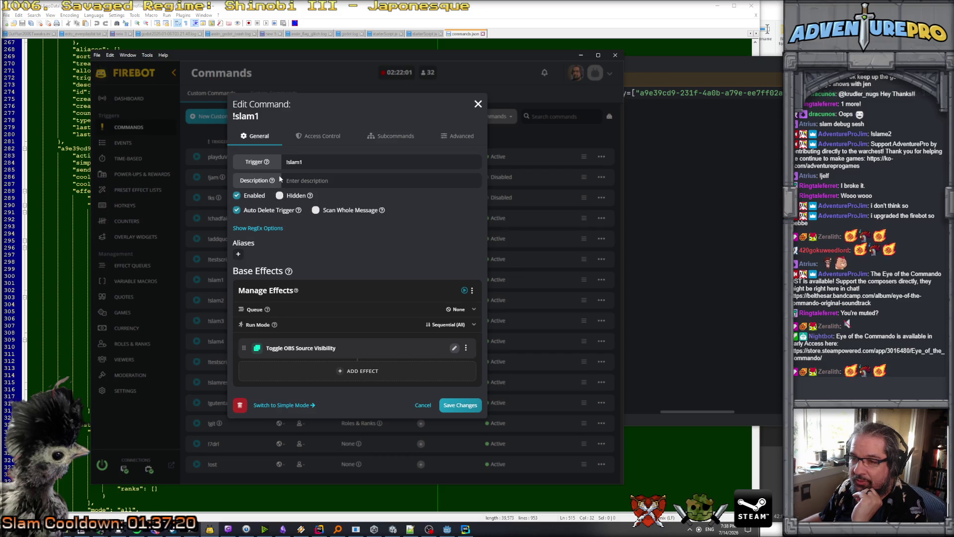
{"action": "left_click", "coordinate": [314, 162]}
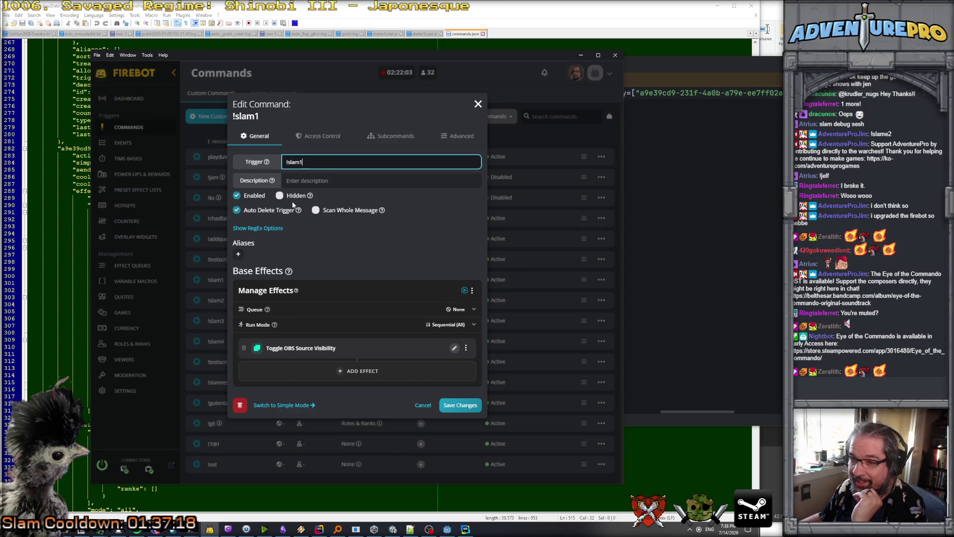
{"action": "key", "text": "alt+Tab"}
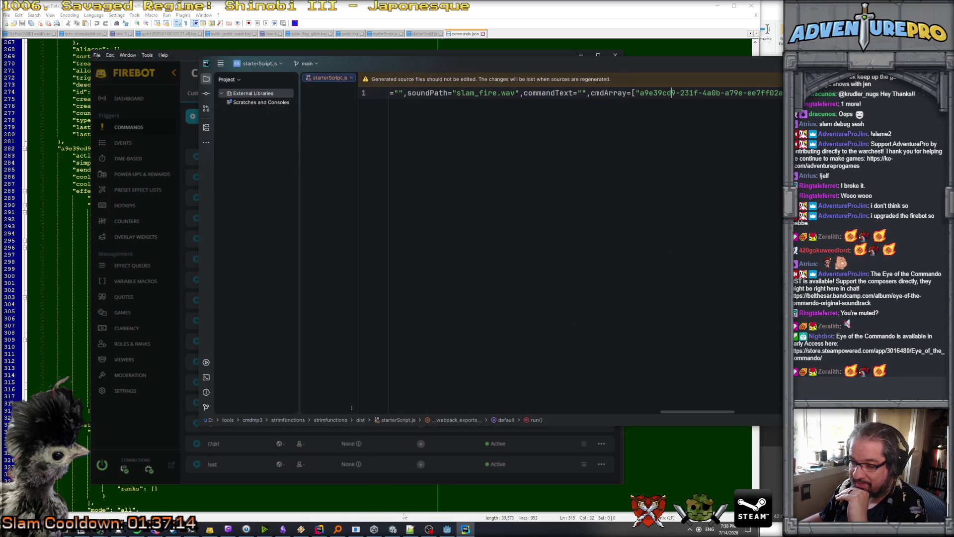
Reload commands.json in Notepad++ and select the !slam1 command's id GUID on line 343.
{"action": "left_click", "coordinate": [410, 528]}
{"action": "left_click", "coordinate": [666, 296]}
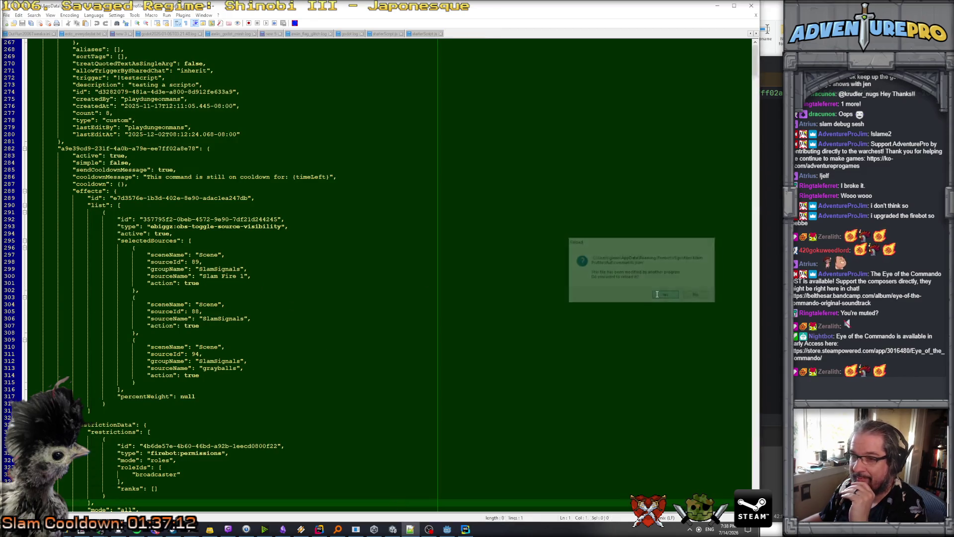
{"action": "scroll", "coordinate": [232, 237], "scroll_direction": "up", "scroll_amount": 2}
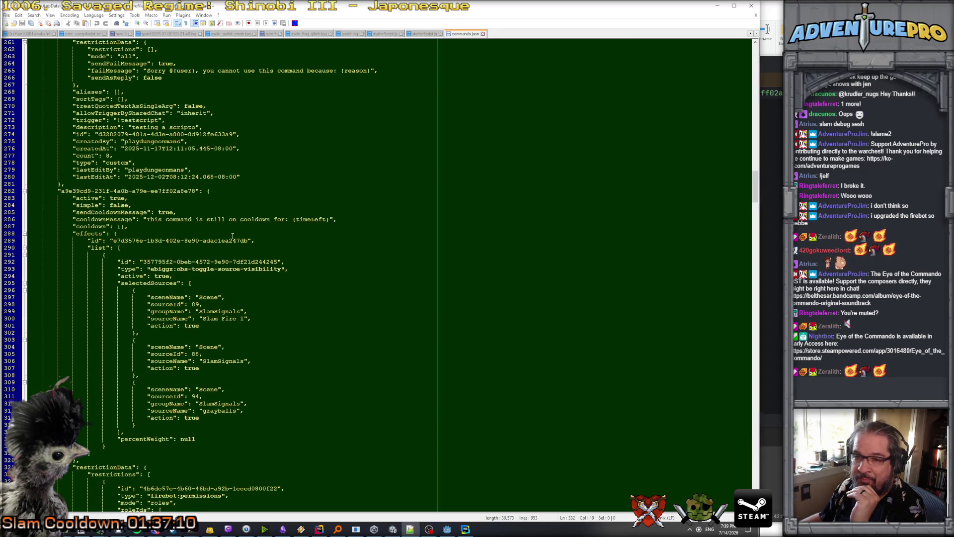
{"action": "scroll", "coordinate": [232, 237], "scroll_direction": "down", "scroll_amount": 8}
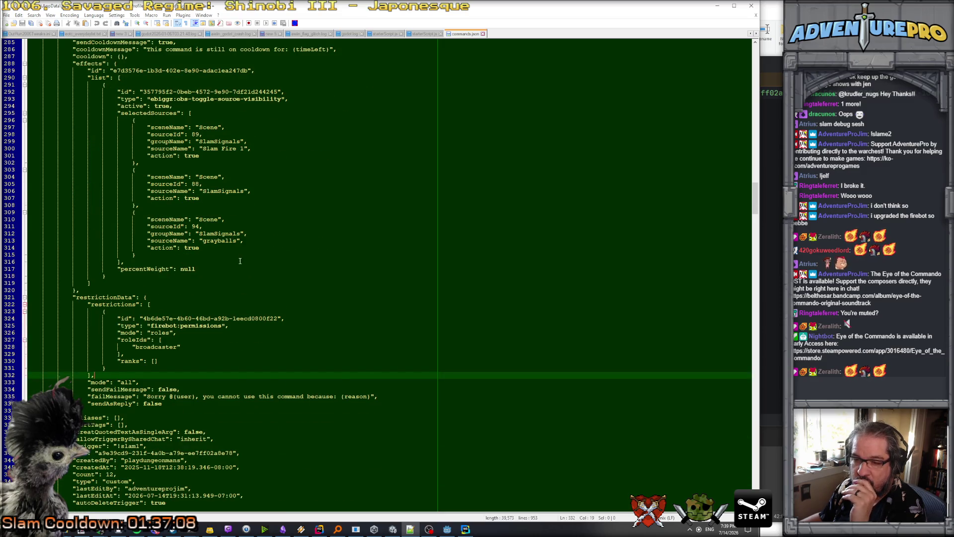
{"action": "scroll", "coordinate": [222, 307], "scroll_direction": "down", "scroll_amount": 3}
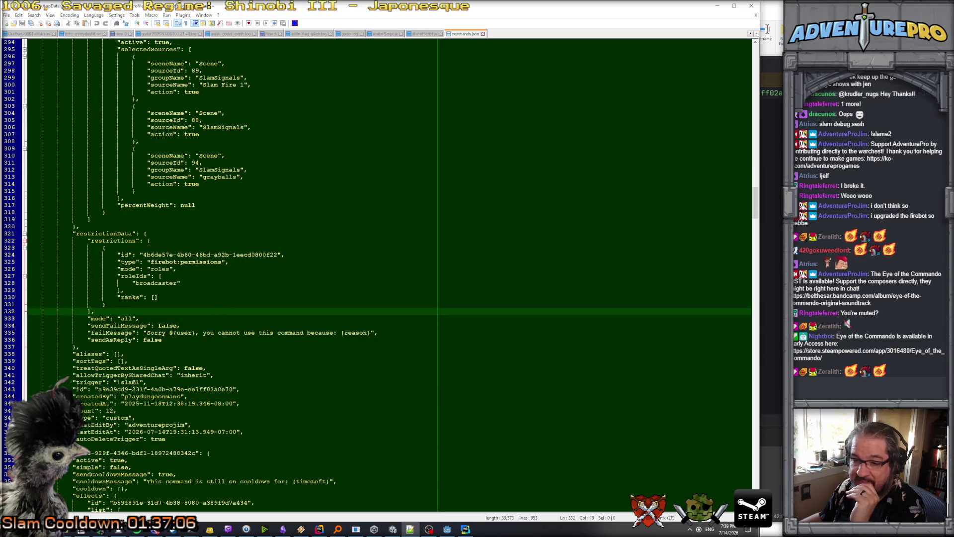
{"action": "left_click_drag", "start_coordinate": [98, 391], "coordinate": [233, 390]}
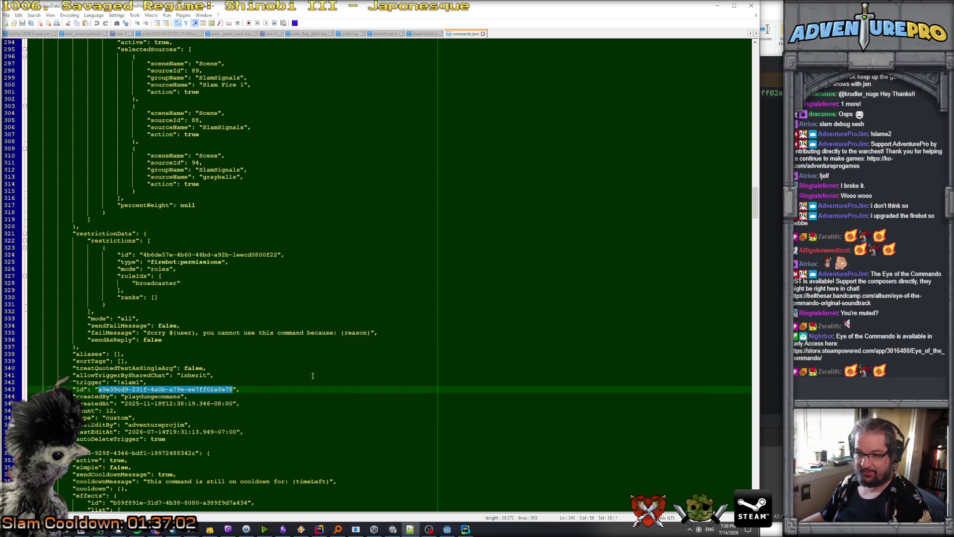
{"action": "key", "text": "alt+Tab"}
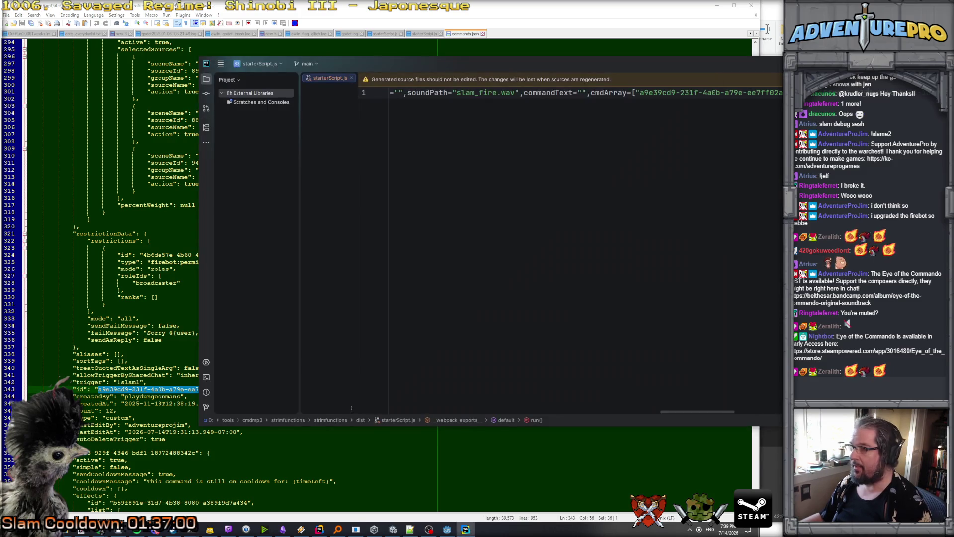
Paste the !slam1 command ID over the first cmdArray entry, allowing edits to this non-project file.
{"action": "left_click_drag", "start_coordinate": [640, 93], "coordinate": [782, 92]}
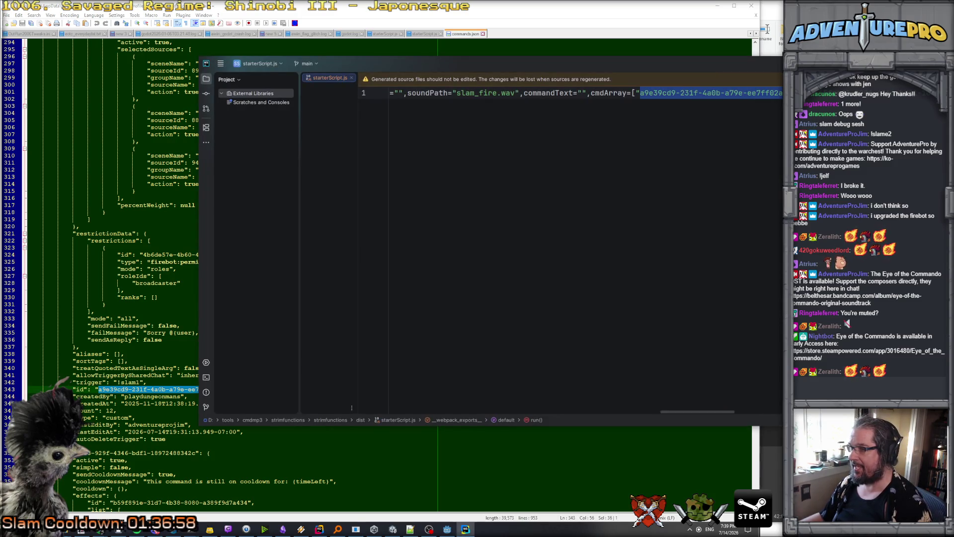
{"action": "key", "text": "ctrl+v"}
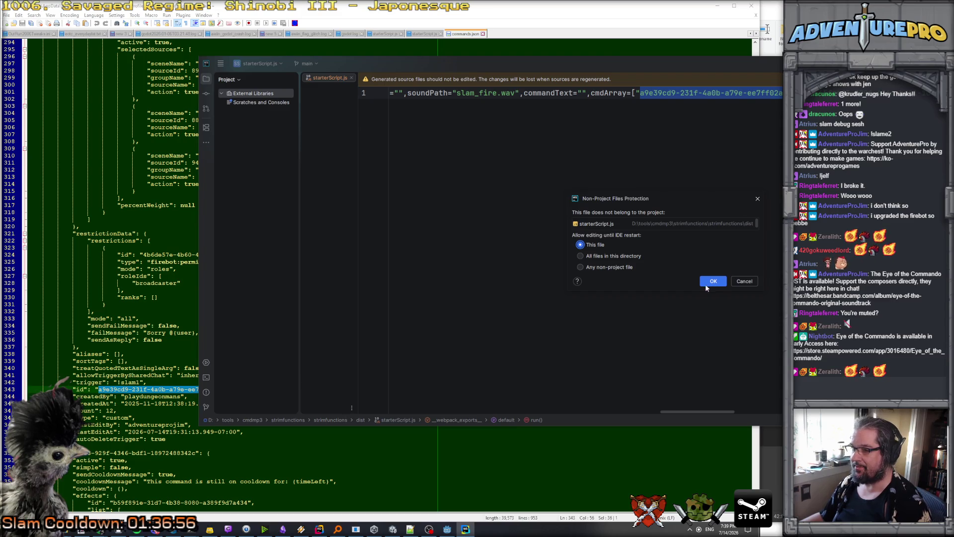
{"action": "left_click", "coordinate": [706, 281]}
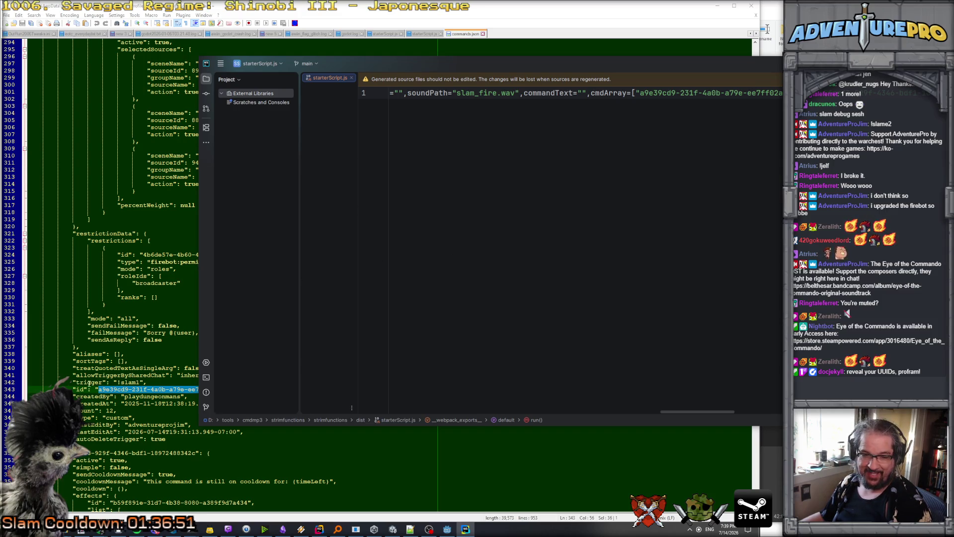
Scan line 1 through the chronoText and file-reading code, then return to its start.
{"action": "key", "text": "Right"}
{"action": "key", "text": "Right"}
{"action": "key", "text": "Right"}
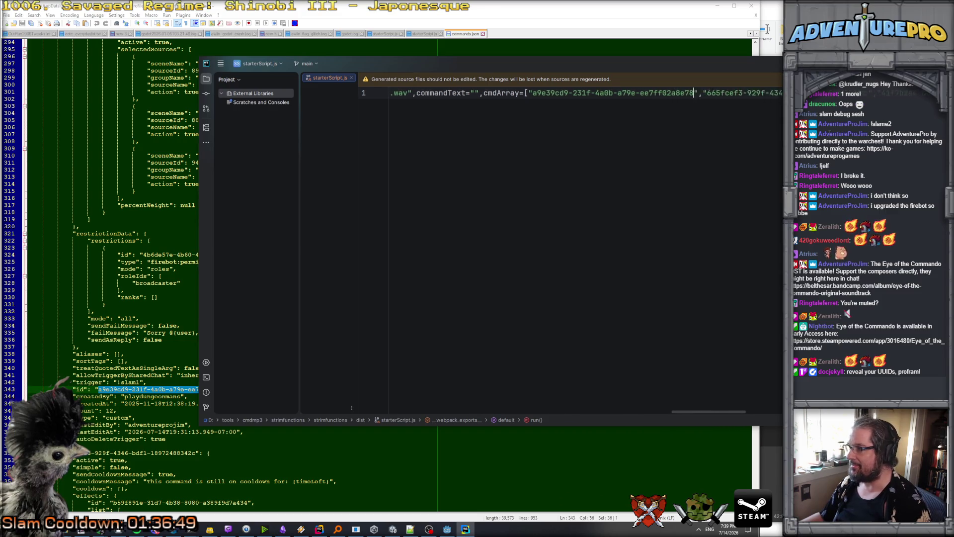
{"action": "key", "text": "Right"}
{"action": "key", "text": "Right"}
{"action": "key", "text": "Right"}
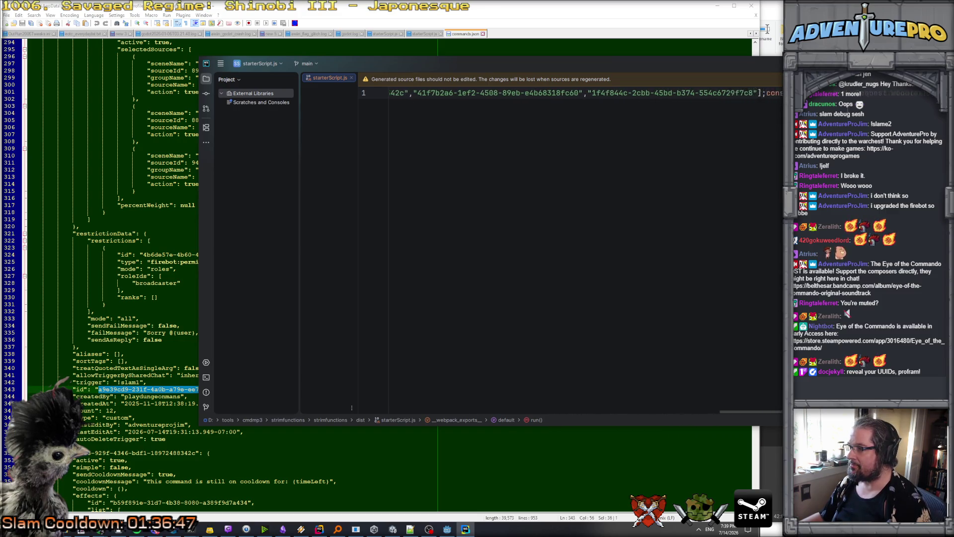
{"action": "key", "text": "Right"}
{"action": "key", "text": "Right"}
{"action": "key", "text": "Right"}
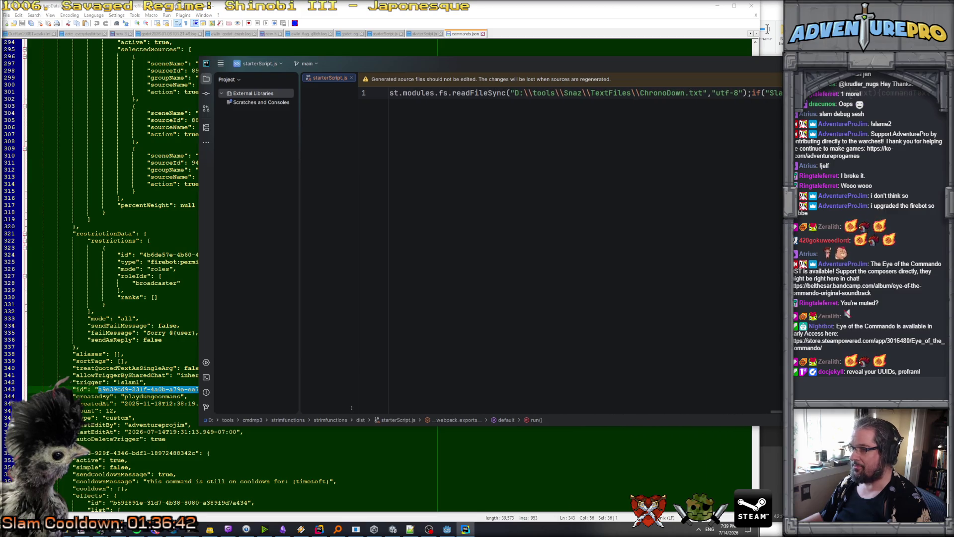
{"action": "key", "text": "Right"}
{"action": "key", "text": "Right"}
{"action": "key", "text": "Right"}
{"action": "scroll", "coordinate": [572, 93], "scroll_direction": "right", "scroll_amount": 3}
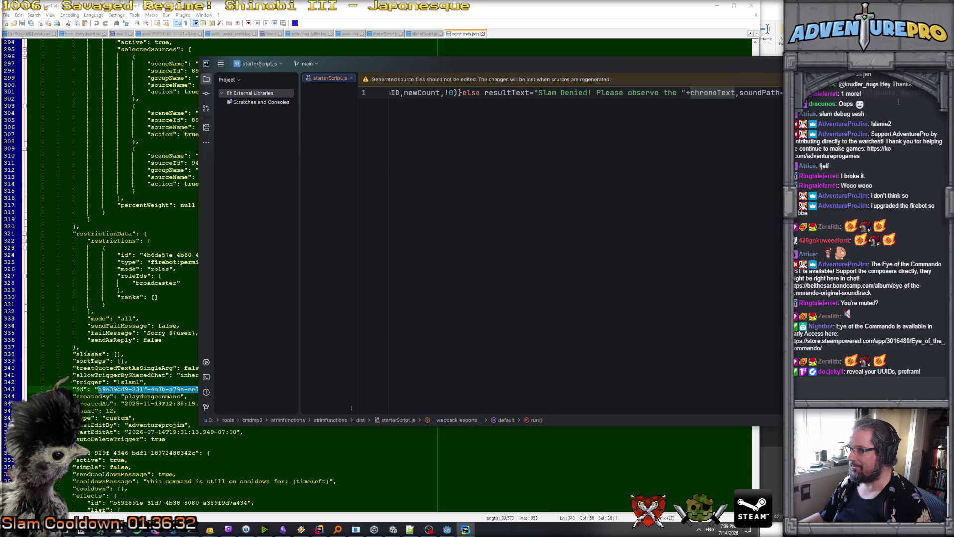
{"action": "key", "text": "F3"}
{"action": "key", "text": "F3"}
{"action": "key", "text": "F3"}
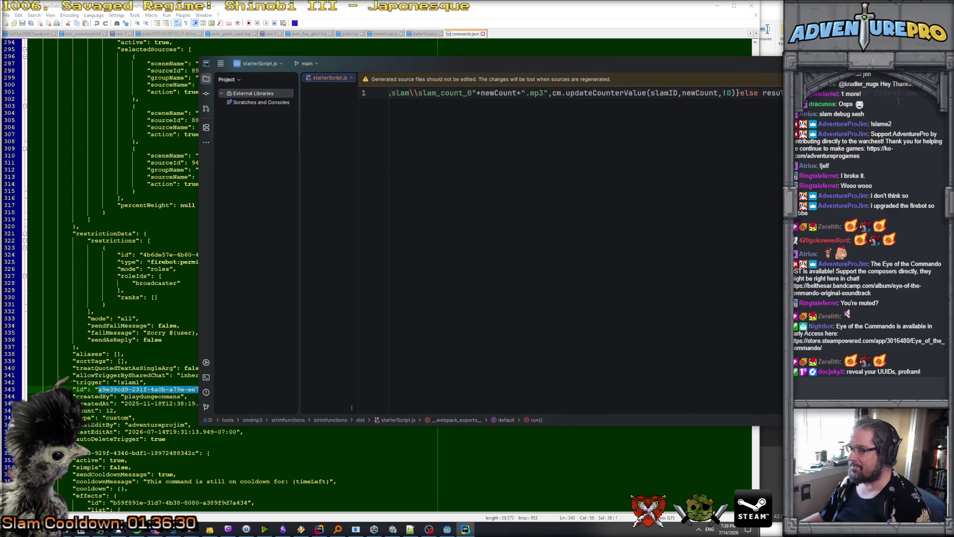
{"action": "key", "text": "F3"}
{"action": "key", "text": "F3"}
{"action": "key", "text": "F3"}
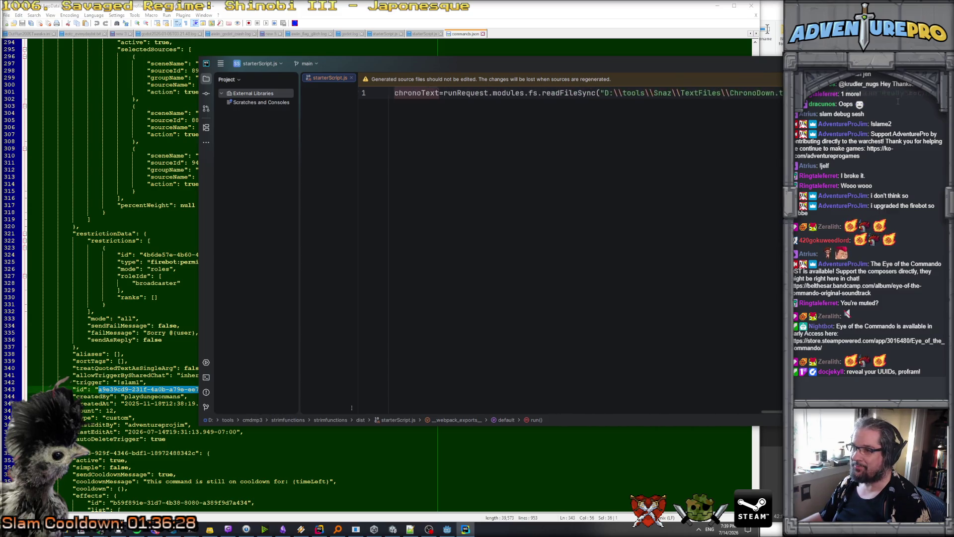
{"action": "scroll", "coordinate": [571, 92], "scroll_direction": "left", "scroll_amount": 5}
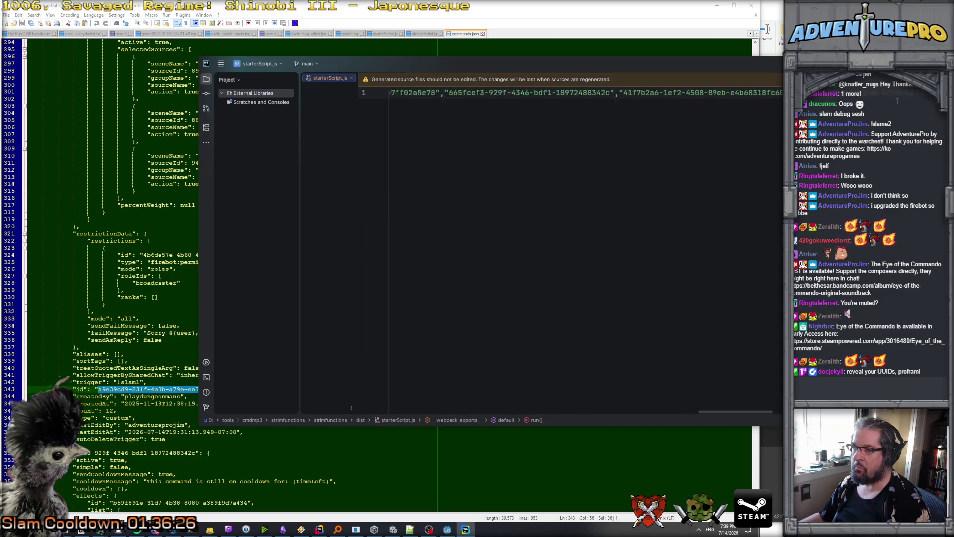
{"action": "scroll", "coordinate": [746, 105], "scroll_direction": "left", "scroll_amount": 5}
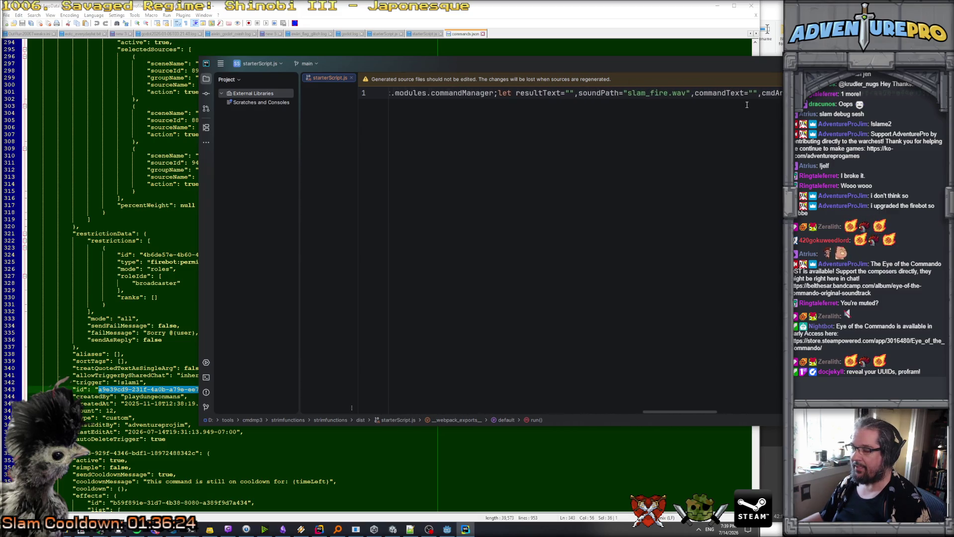
{"action": "scroll", "coordinate": [746, 104], "scroll_direction": "left", "scroll_amount": 6}
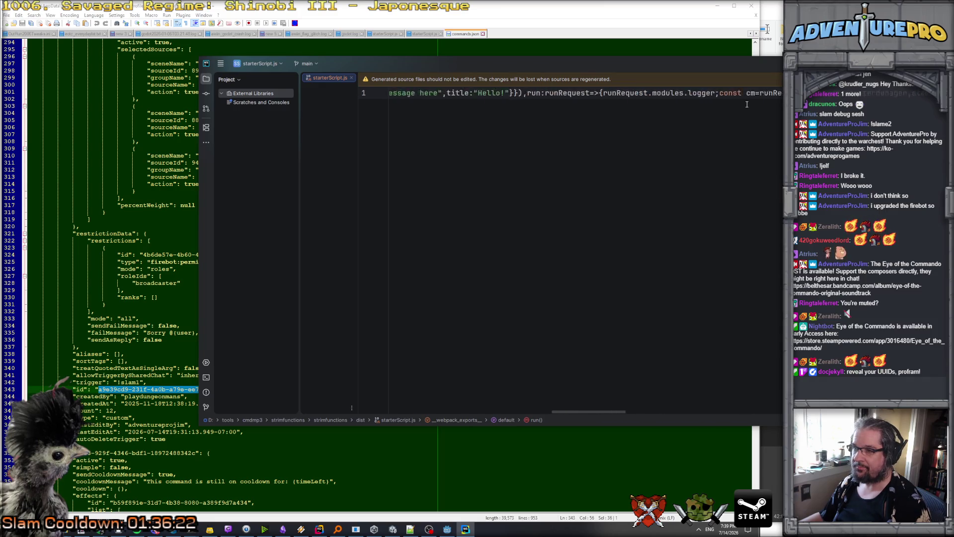
{"action": "scroll", "coordinate": [745, 104], "scroll_direction": "left", "scroll_amount": 6}
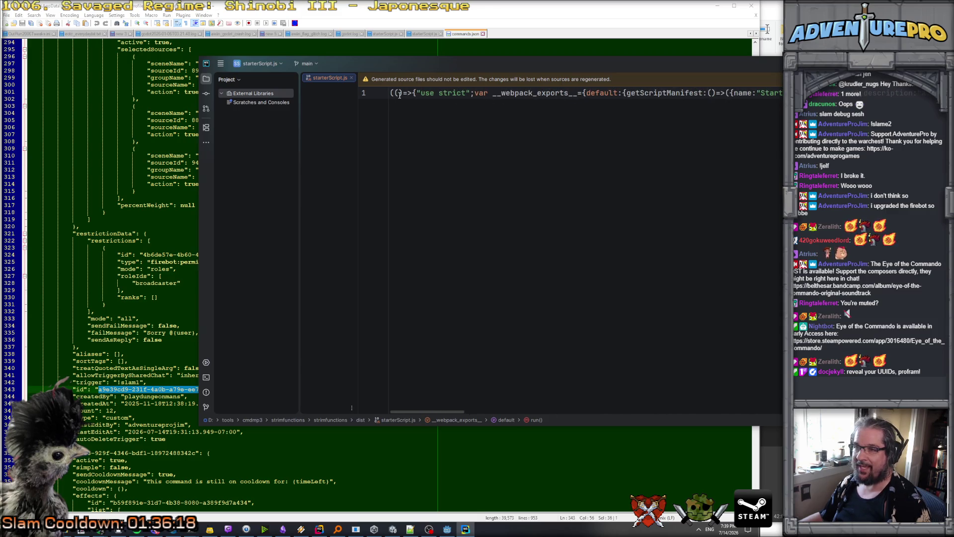
{"action": "left_click", "coordinate": [419, 93]}
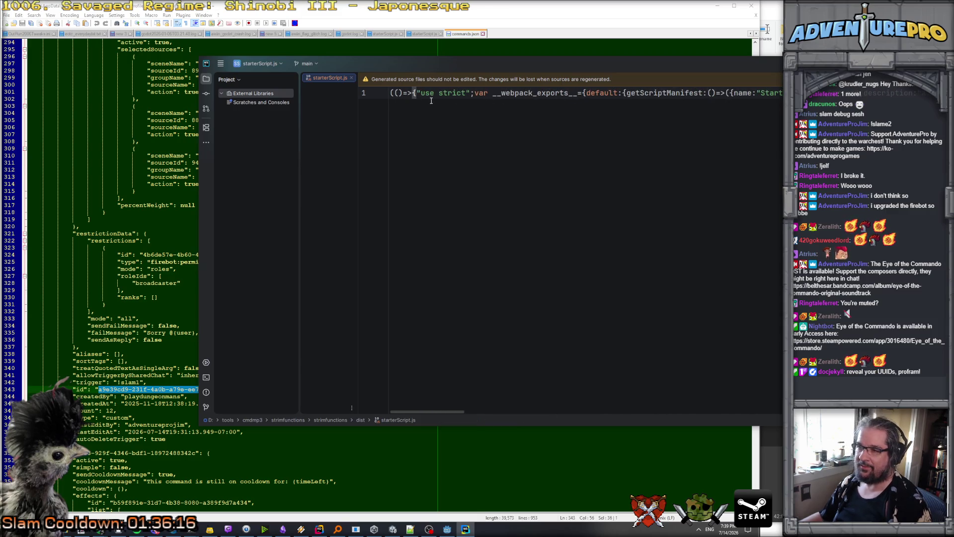
Look through the starterScript.js file and editor context menus without choosing any action.
{"action": "right_click", "coordinate": [335, 76]}
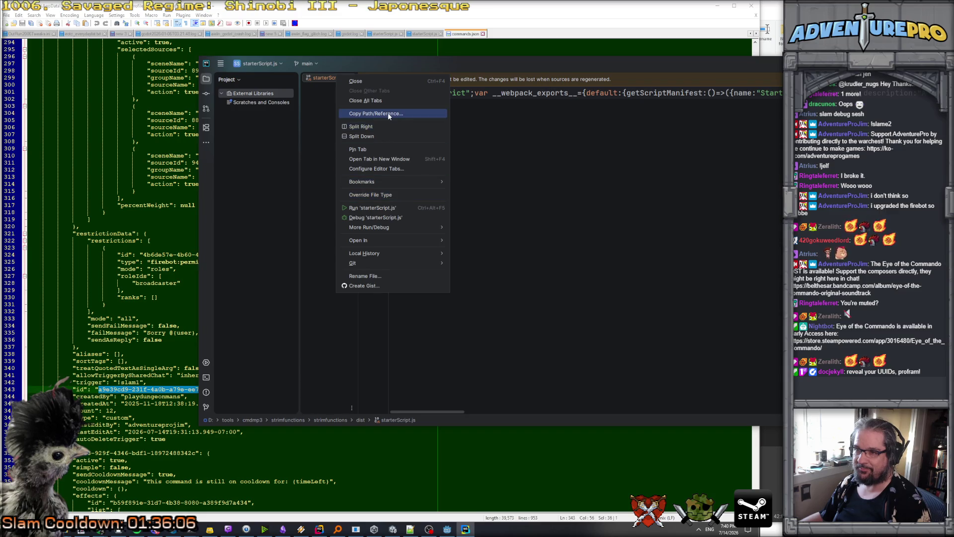
{"action": "left_click", "coordinate": [499, 143]}
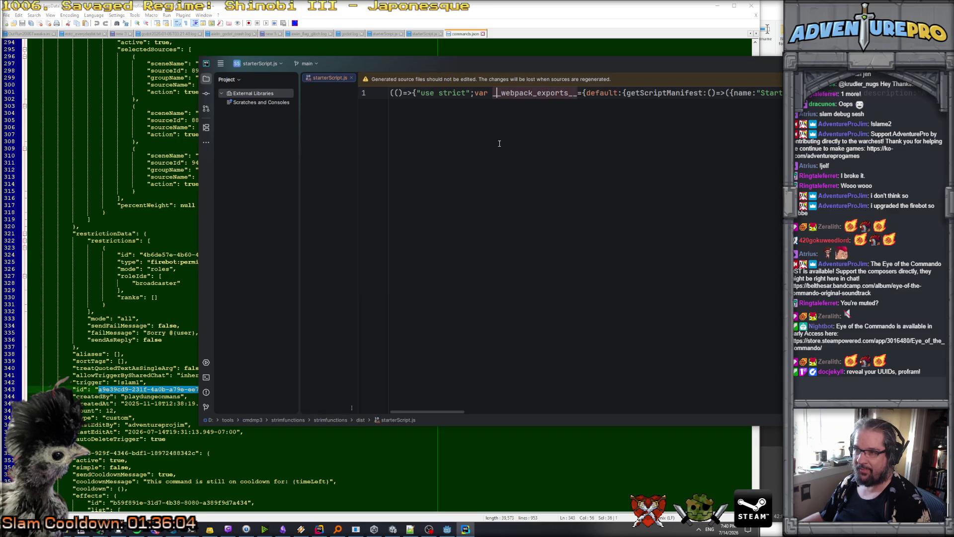
{"action": "left_click", "coordinate": [426, 93]}
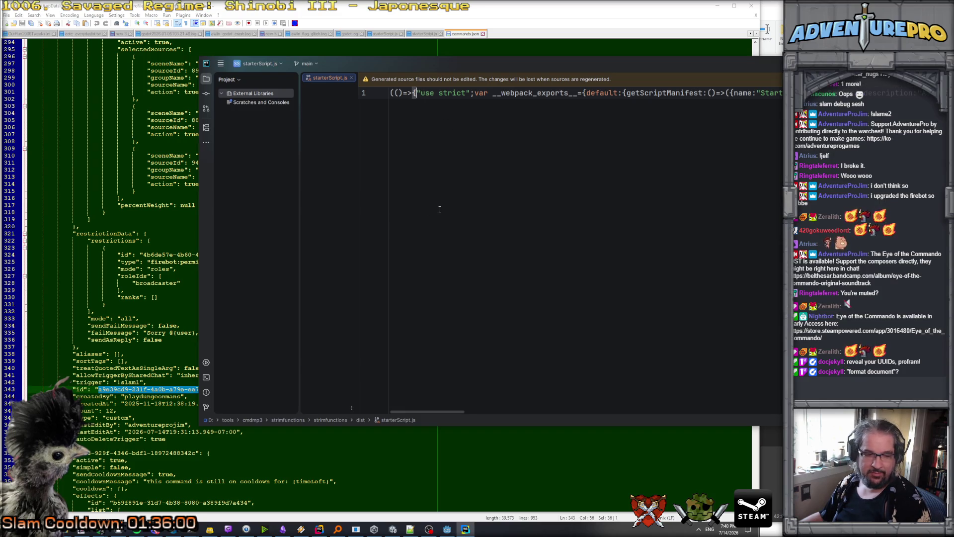
{"action": "right_click", "coordinate": [321, 79]}
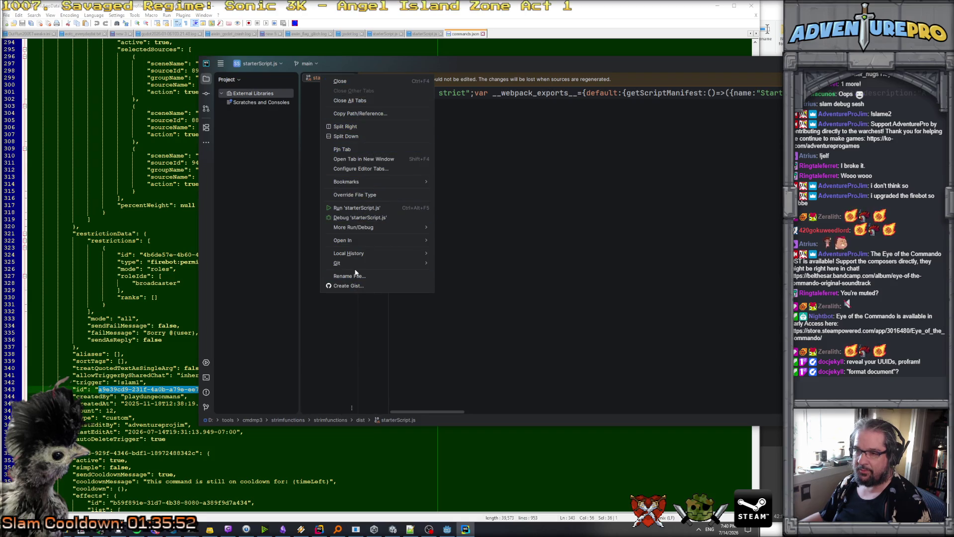
{"action": "left_click", "coordinate": [272, 138]}
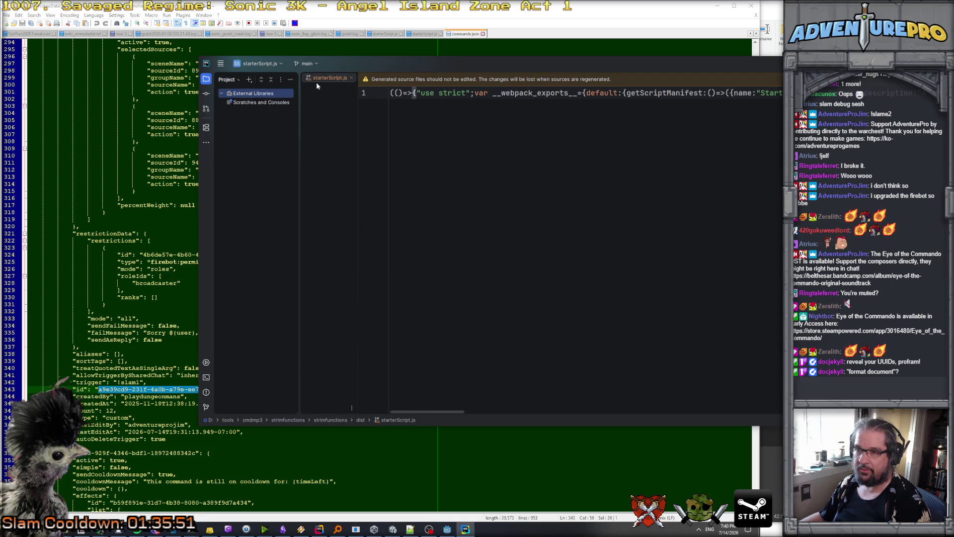
{"action": "right_click", "coordinate": [425, 112]}
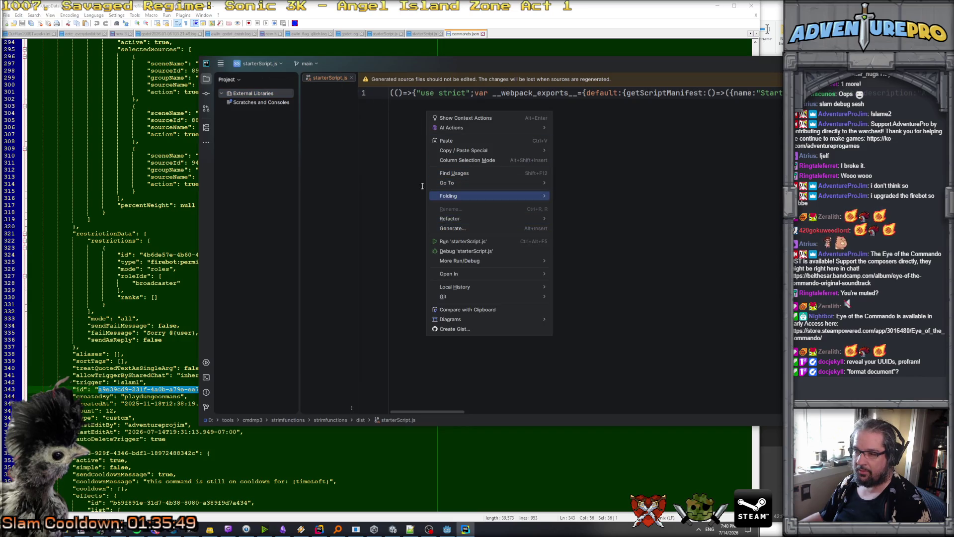
{"action": "left_click", "coordinate": [404, 104]}
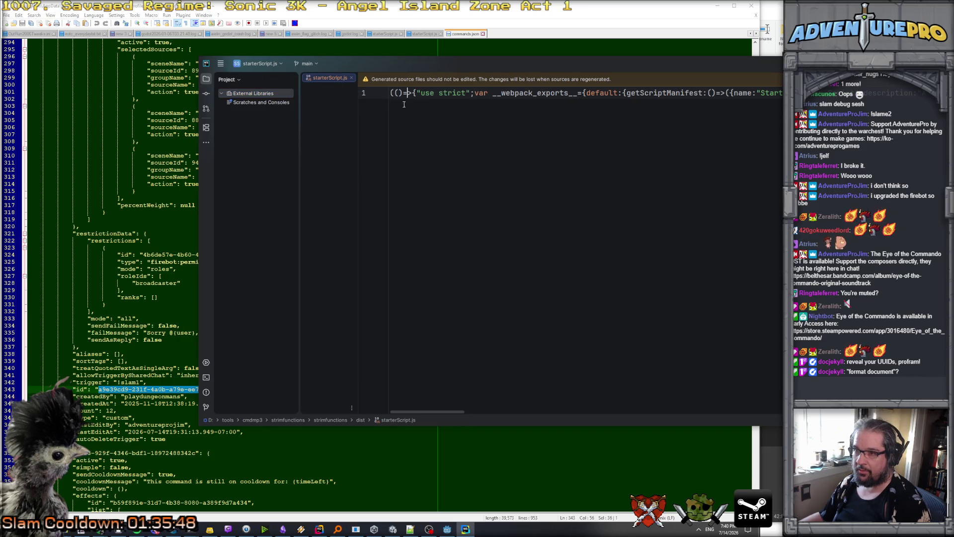
{"action": "right_click", "coordinate": [337, 80]}
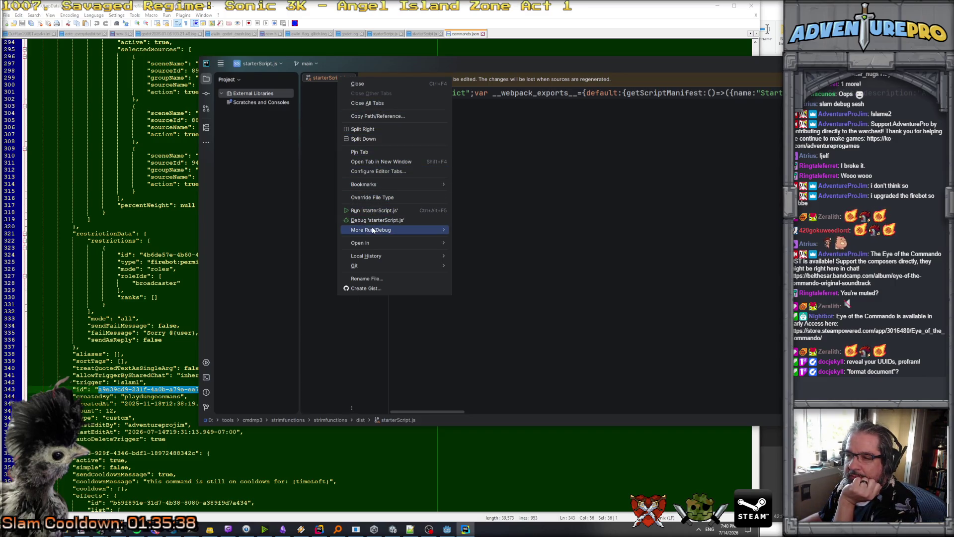
{"action": "mouse_move", "coordinate": [373, 248]}
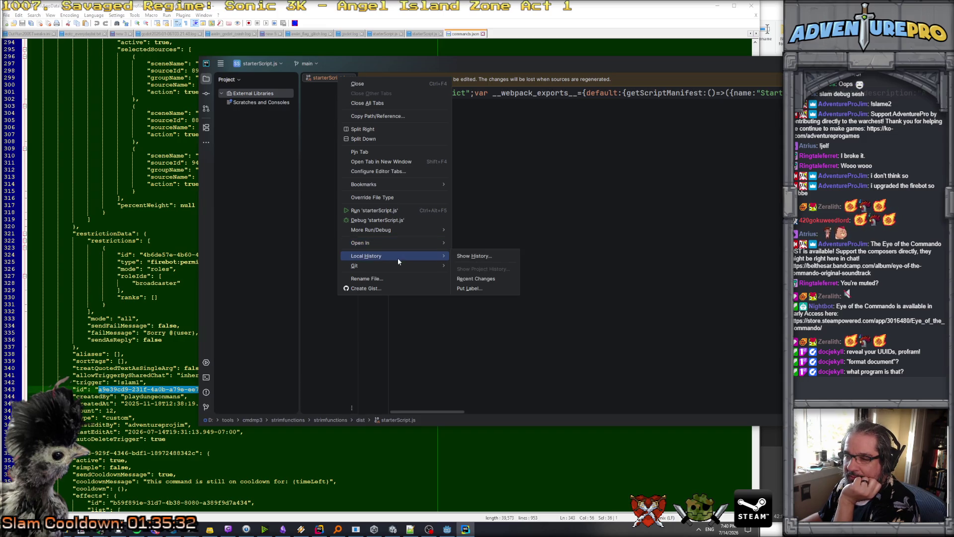
{"action": "mouse_move", "coordinate": [398, 267]}
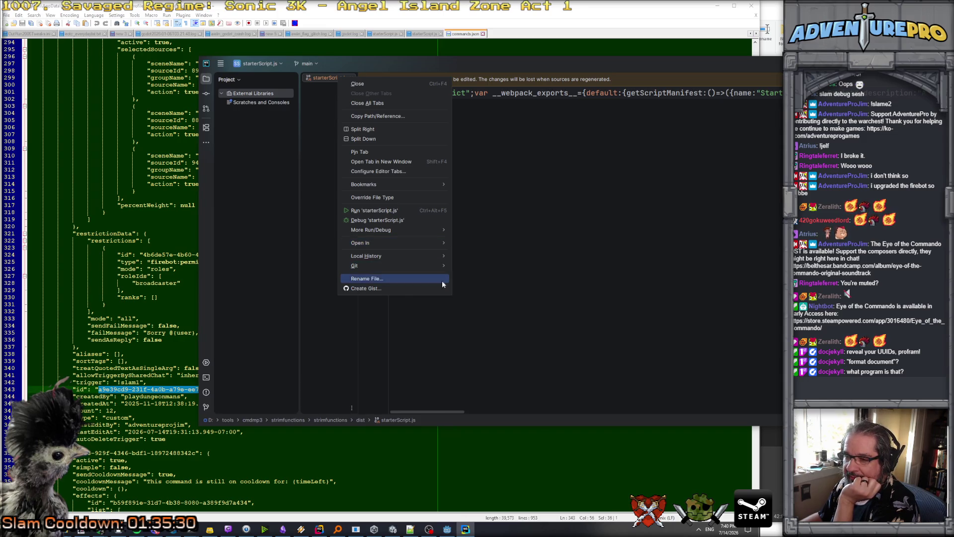
{"action": "mouse_move", "coordinate": [410, 231]}
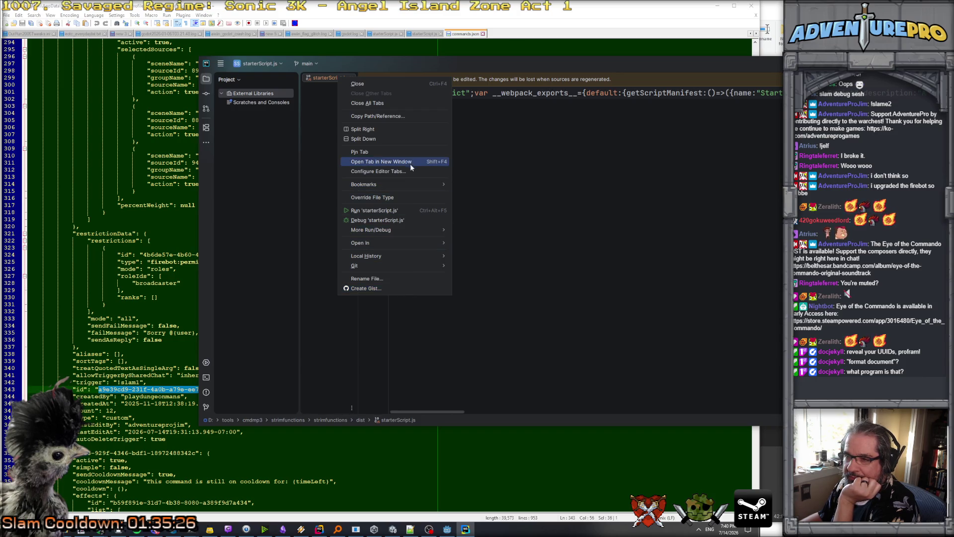
Widen the IDE window and browse the recent projects and strimfunctions folder path listings.
{"action": "left_click", "coordinate": [276, 67]}
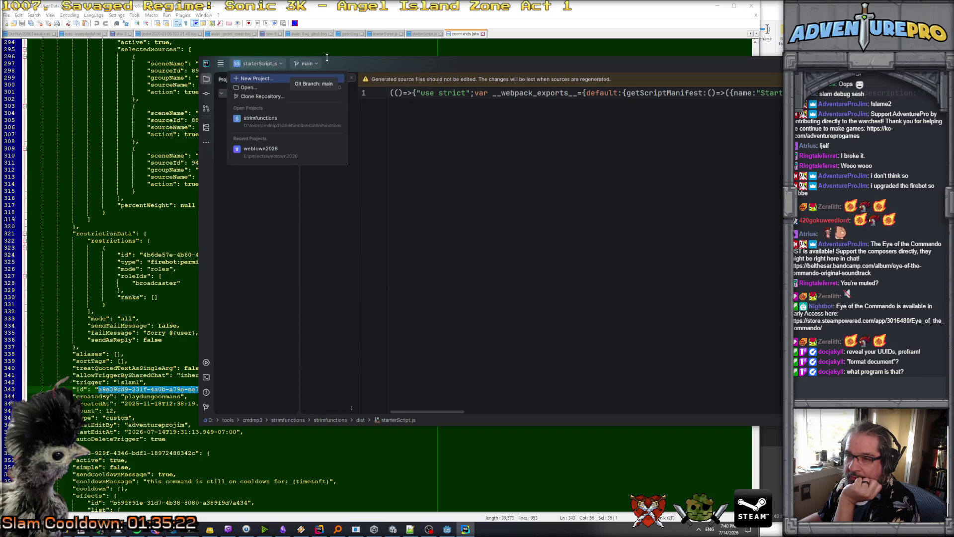
{"action": "left_click", "coordinate": [273, 118]}
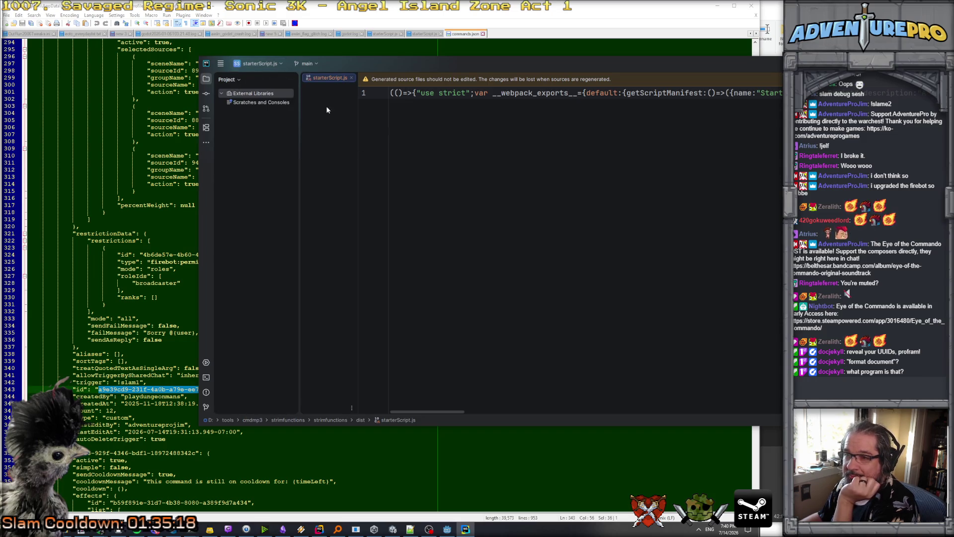
{"action": "left_click_drag", "start_coordinate": [200, 124], "coordinate": [136, 127]}
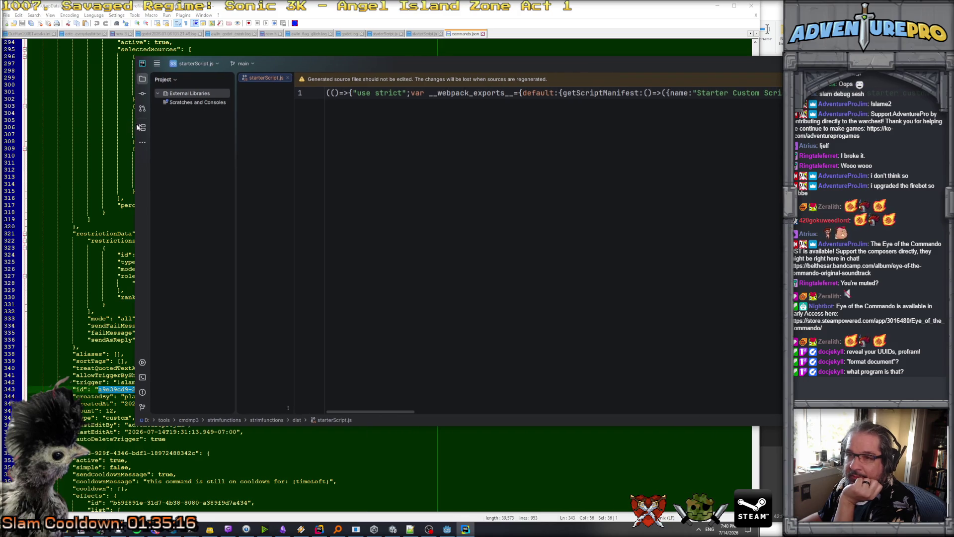
{"action": "left_click", "coordinate": [215, 65]}
{"action": "left_click", "coordinate": [195, 120]}
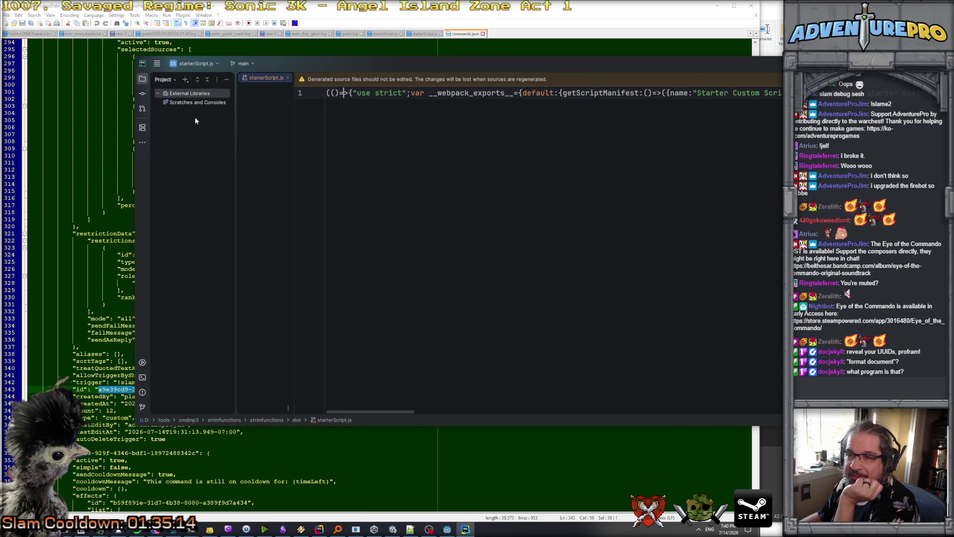
{"action": "left_click", "coordinate": [174, 80]}
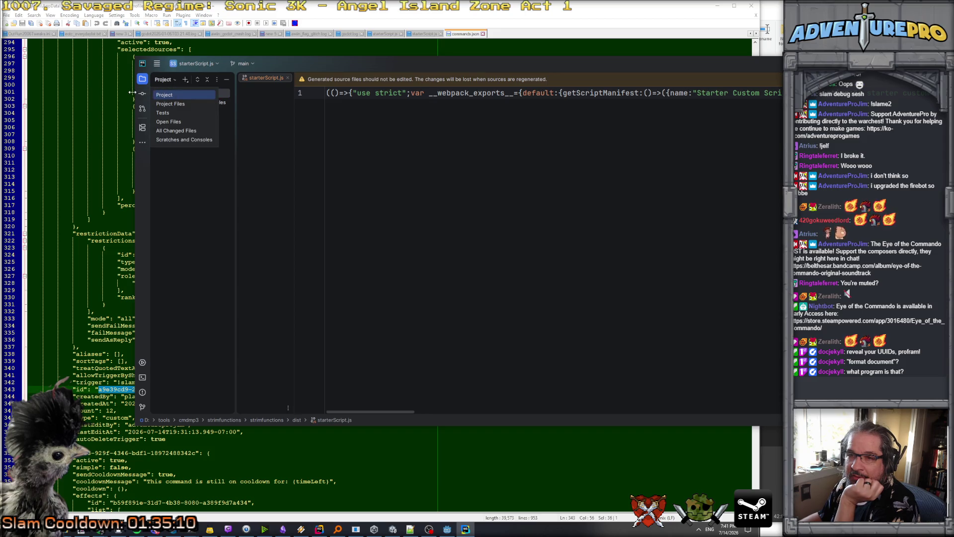
{"action": "key", "text": "Escape"}
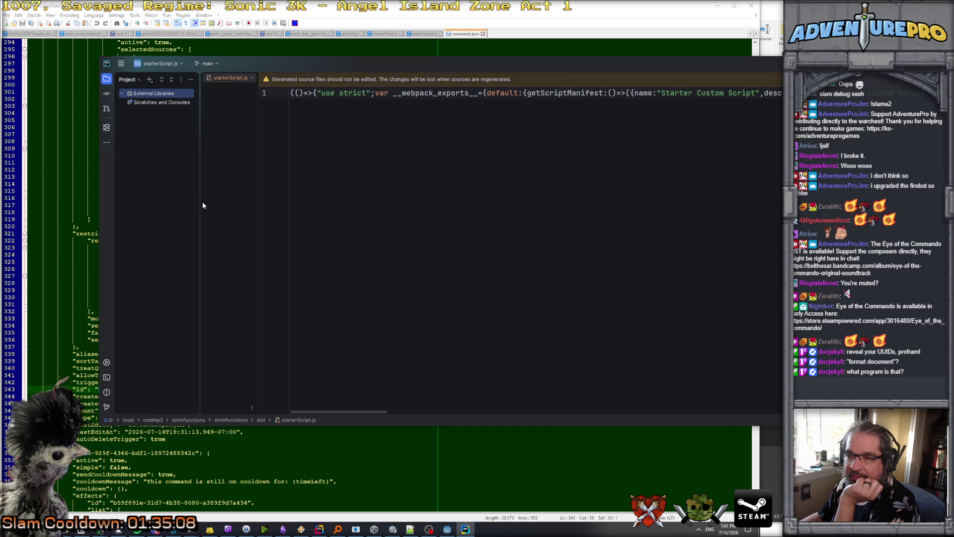
{"action": "left_click", "coordinate": [243, 420]}
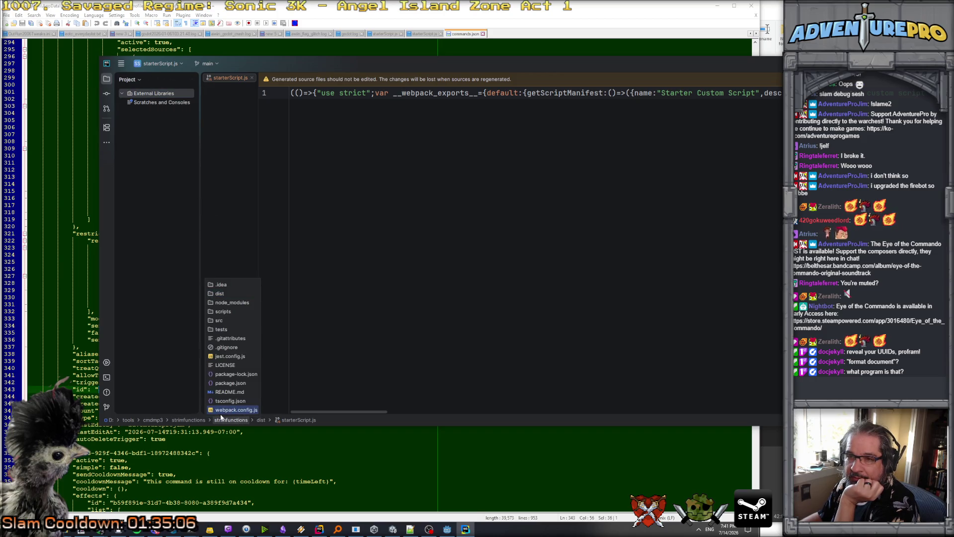
{"action": "left_click", "coordinate": [336, 336]}
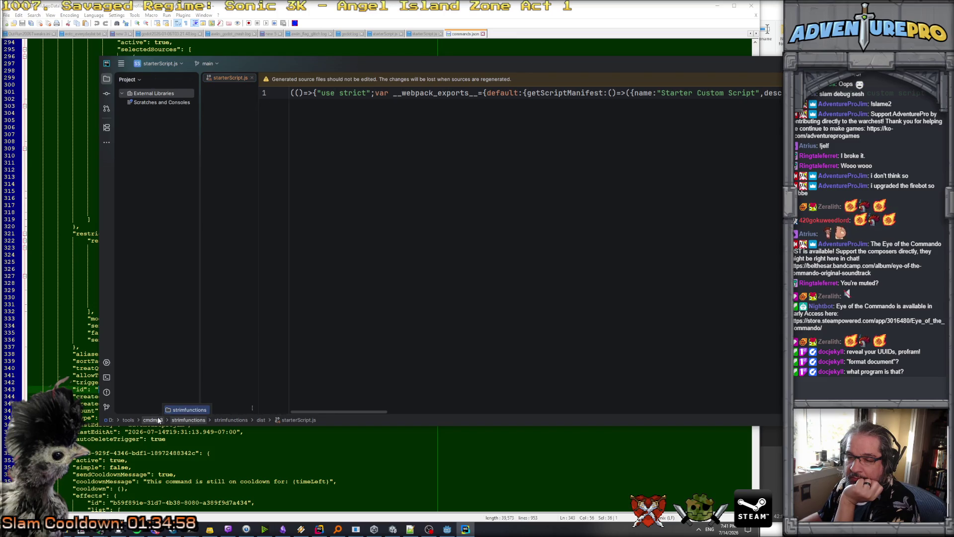
{"action": "left_click", "coordinate": [231, 420]}
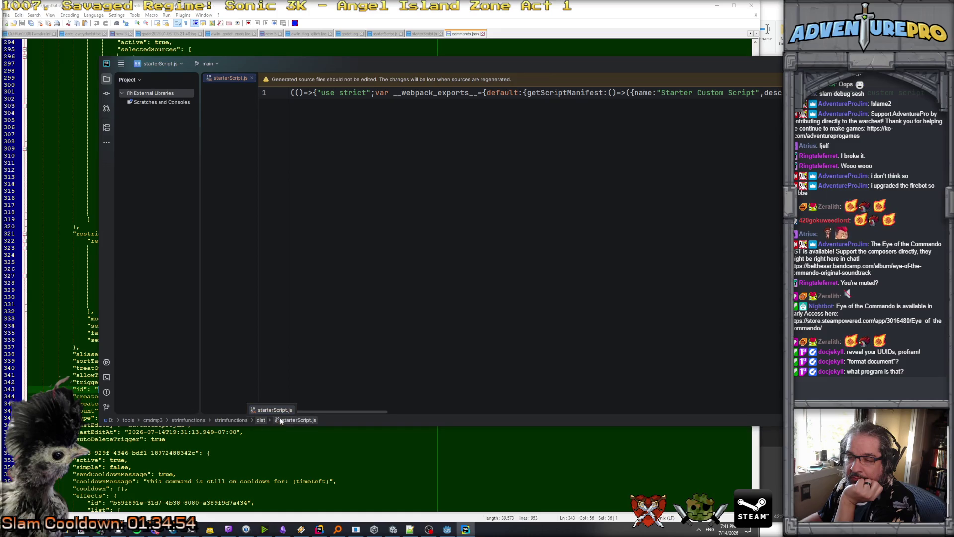
{"action": "left_click", "coordinate": [320, 140]}
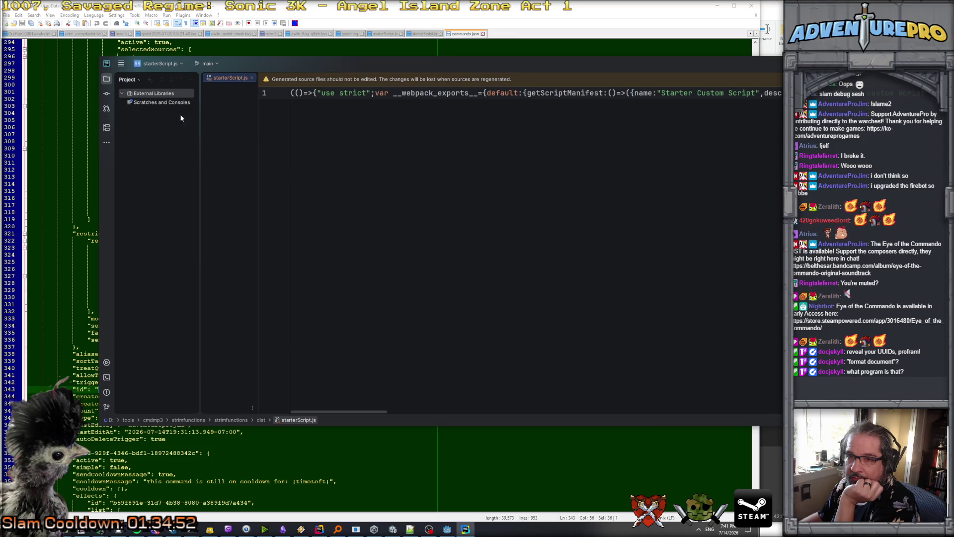
Switch the Project tool window to Project Files and expand the src and scripts folders.
{"action": "left_click", "coordinate": [121, 94]}
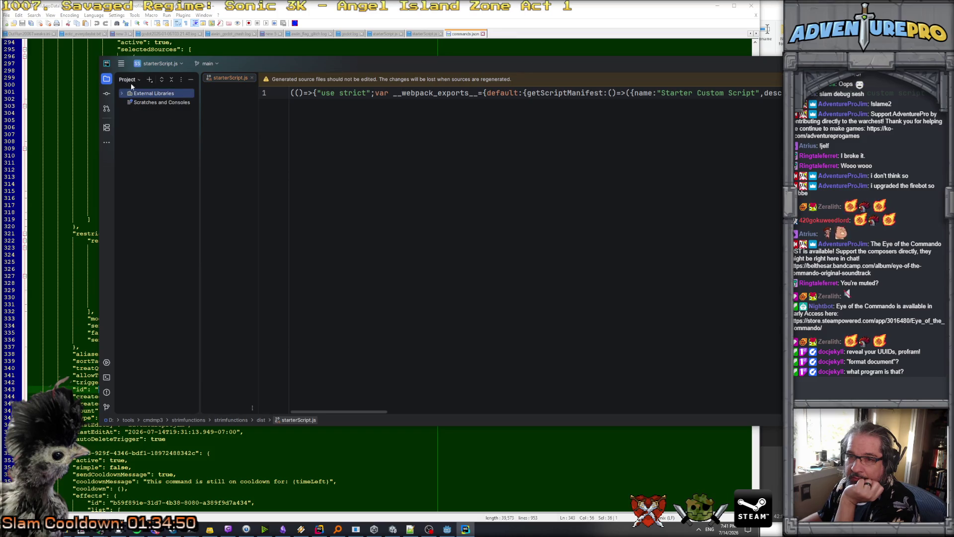
{"action": "left_click", "coordinate": [136, 80]}
{"action": "left_click", "coordinate": [134, 103]}
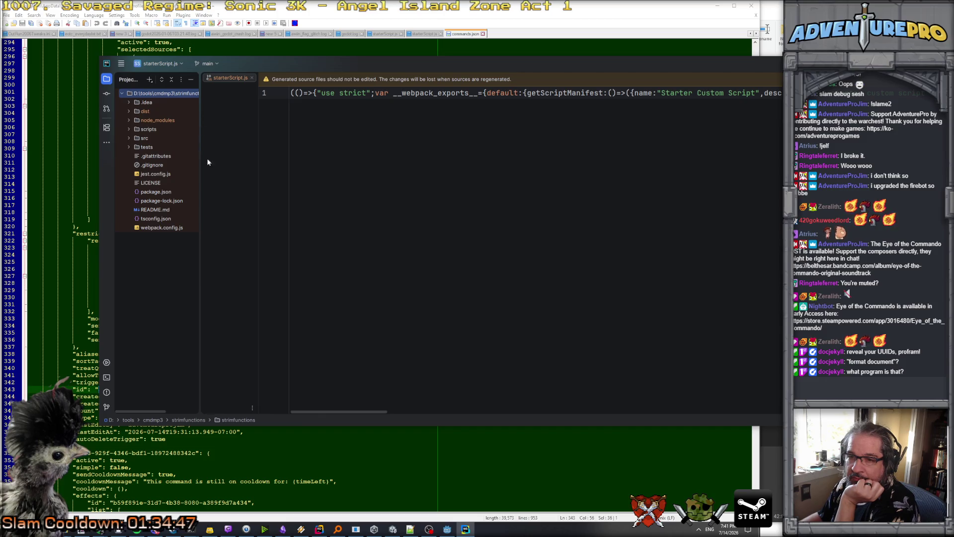
{"action": "left_click", "coordinate": [128, 138]}
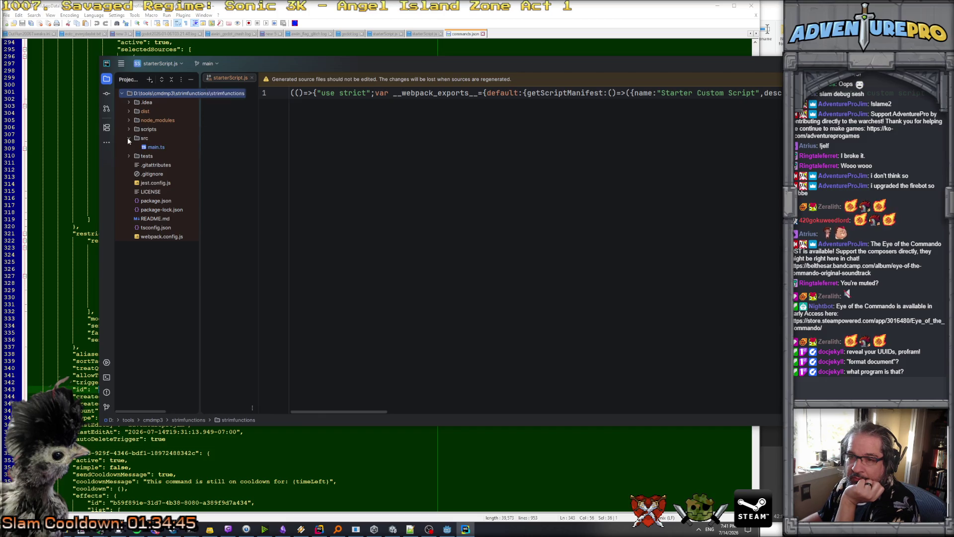
{"action": "left_click", "coordinate": [130, 130]}
{"action": "left_click", "coordinate": [160, 156]}
{"action": "double_click", "coordinate": [160, 157]}
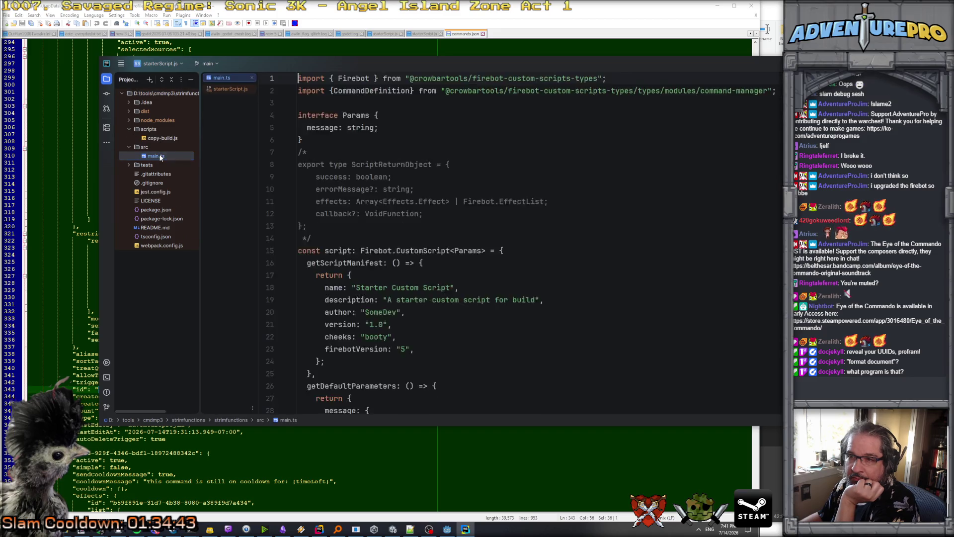
{"action": "scroll", "coordinate": [394, 204], "scroll_direction": "down", "scroll_amount": 3}
{"action": "scroll", "coordinate": [394, 203], "scroll_direction": "down", "scroll_amount": 4}
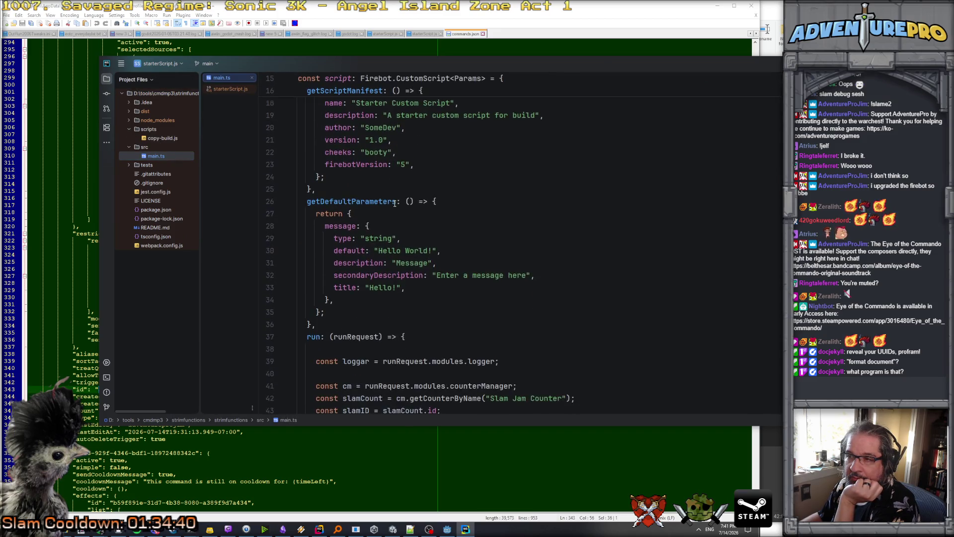
{"action": "scroll", "coordinate": [394, 204], "scroll_direction": "up", "scroll_amount": 4}
{"action": "scroll", "coordinate": [394, 204], "scroll_direction": "down", "scroll_amount": 7}
{"action": "scroll", "coordinate": [394, 204], "scroll_direction": "down", "scroll_amount": 5}
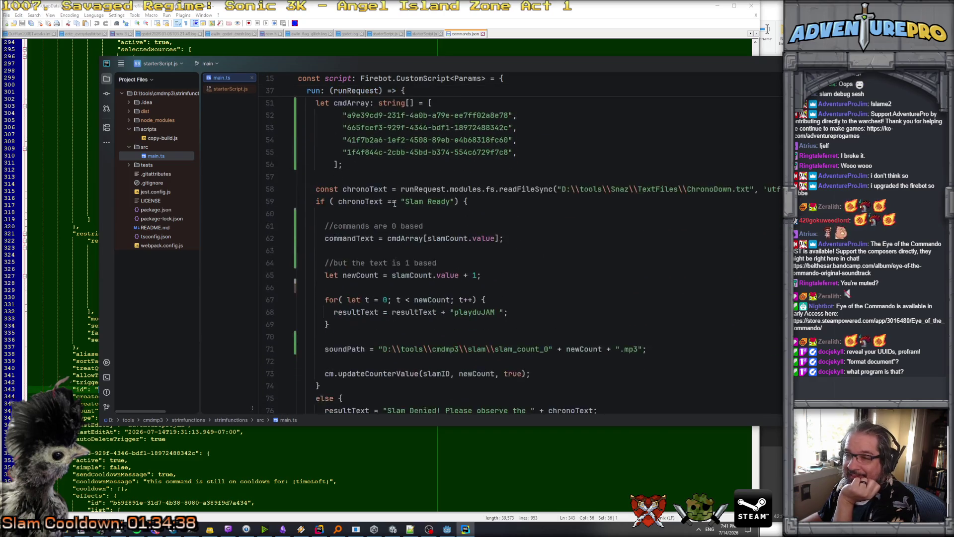
{"action": "scroll", "coordinate": [394, 204], "scroll_direction": "up", "scroll_amount": 4}
{"action": "scroll", "coordinate": [394, 204], "scroll_direction": "down", "scroll_amount": 4}
{"action": "scroll", "coordinate": [394, 204], "scroll_direction": "down", "scroll_amount": 15}
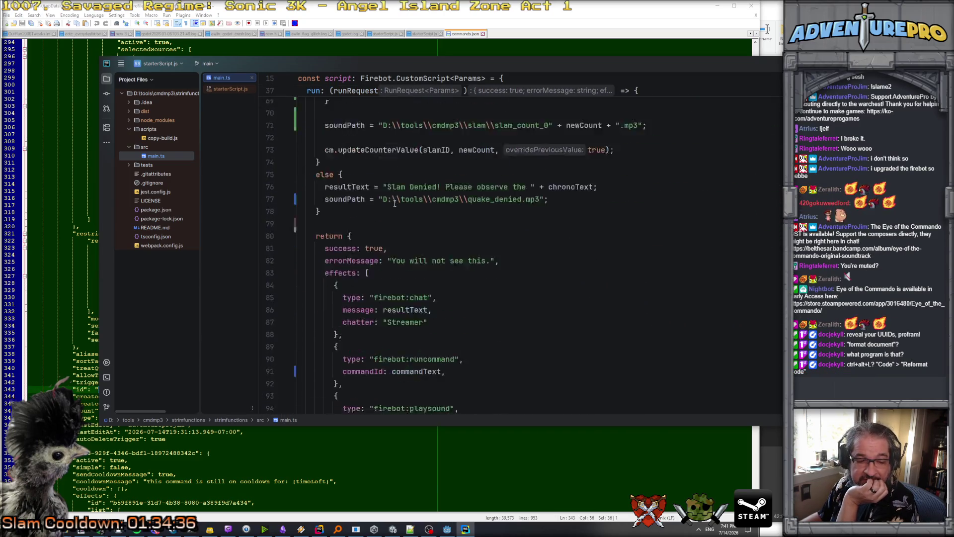
{"action": "scroll", "coordinate": [394, 204], "scroll_direction": "up", "scroll_amount": 10}
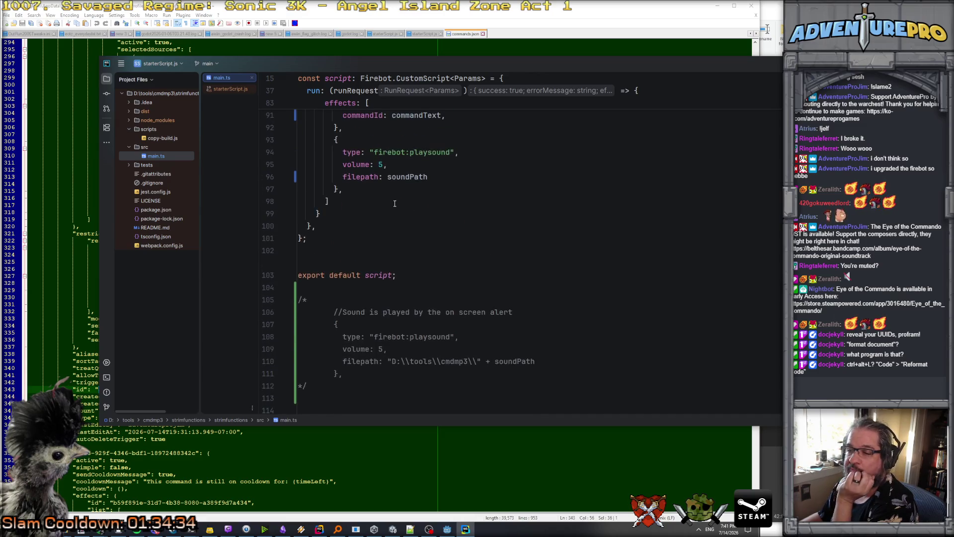
{"action": "scroll", "coordinate": [395, 204], "scroll_direction": "up", "scroll_amount": 4}
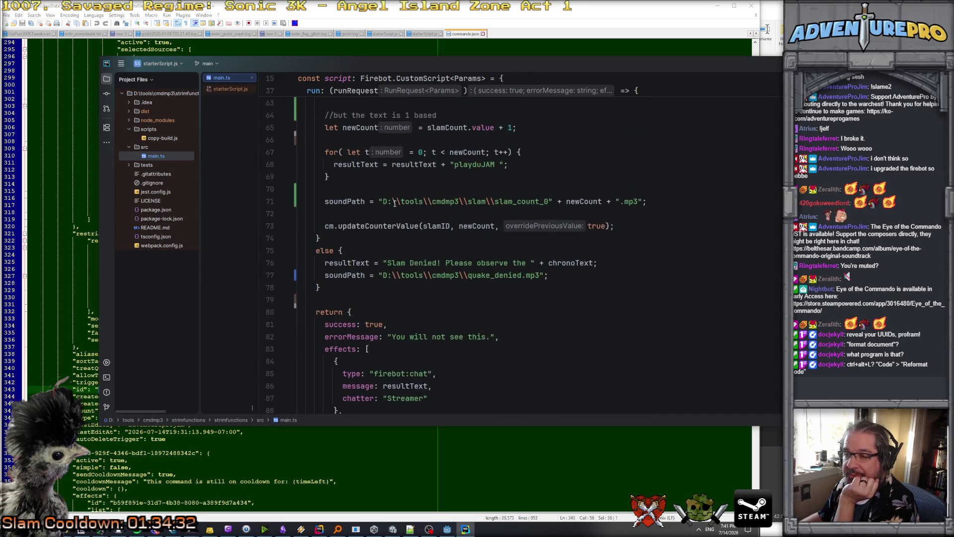
{"action": "scroll", "coordinate": [394, 204], "scroll_direction": "up", "scroll_amount": 2}
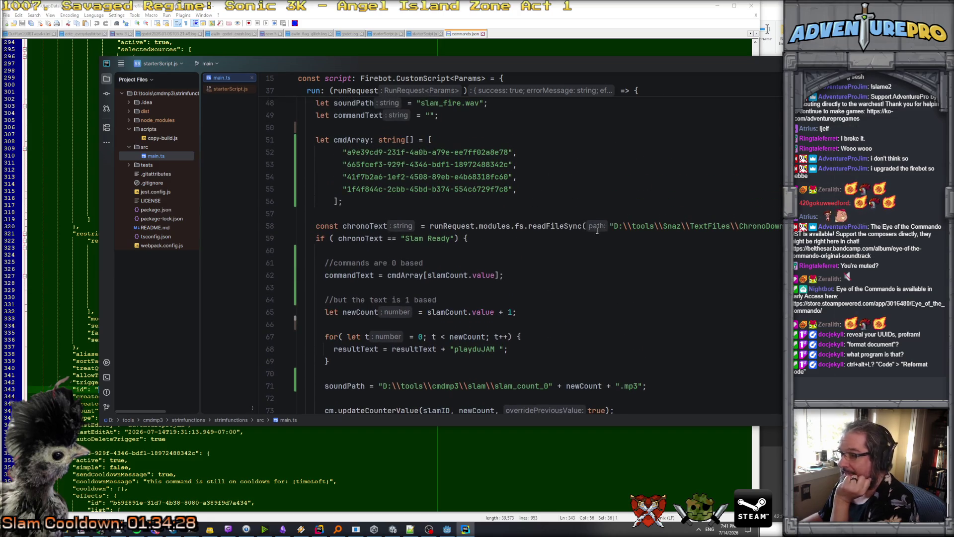
{"action": "scroll", "coordinate": [514, 230], "scroll_direction": "up", "scroll_amount": 5}
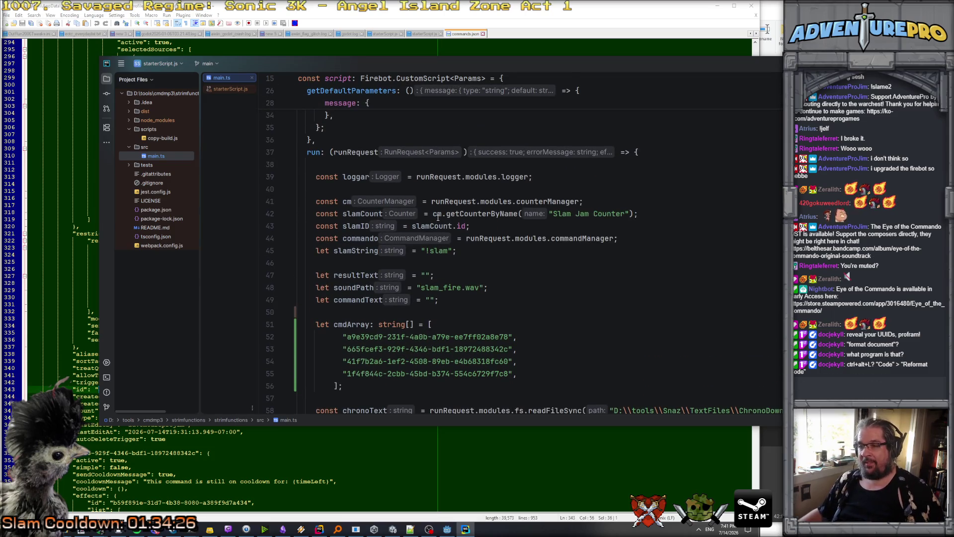
{"action": "scroll", "coordinate": [438, 217], "scroll_direction": "down", "scroll_amount": 4}
{"action": "double_click", "coordinate": [352, 176]}
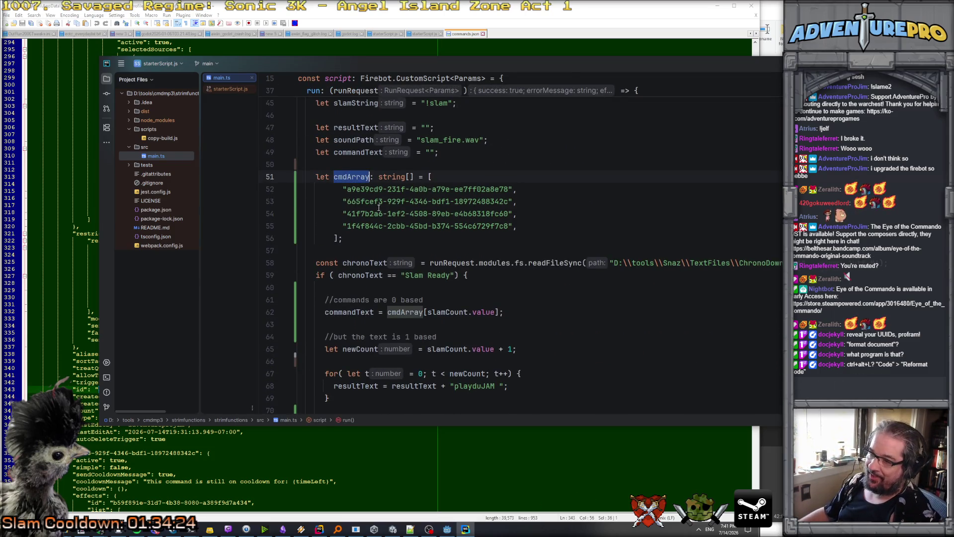
{"action": "scroll", "coordinate": [390, 223], "scroll_direction": "down", "scroll_amount": 1}
{"action": "double_click", "coordinate": [333, 274]}
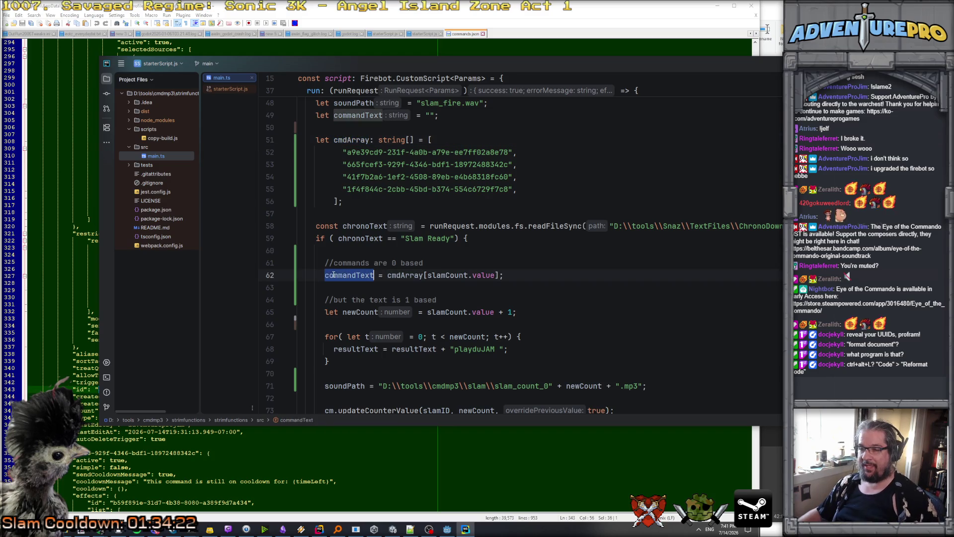
{"action": "left_click", "coordinate": [407, 275]}
{"action": "left_click", "coordinate": [481, 275]}
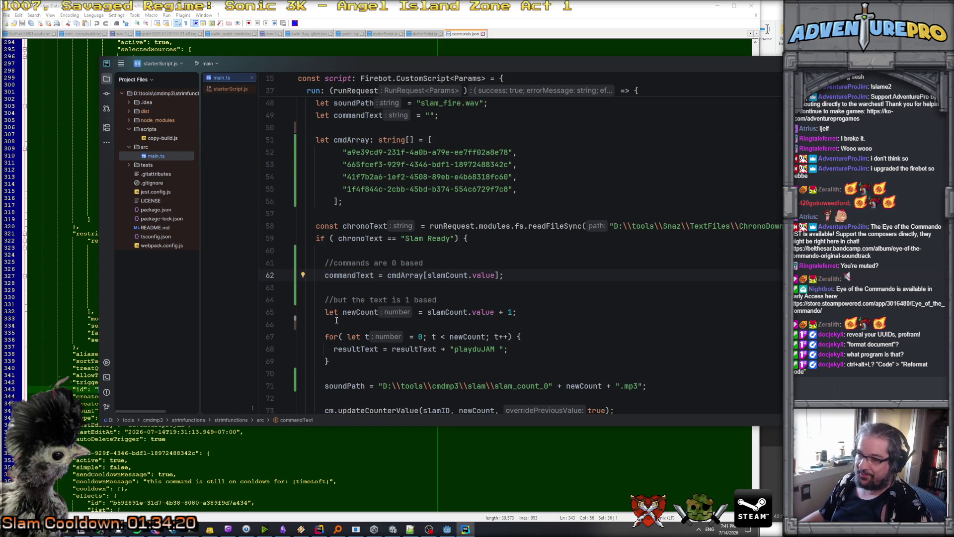
{"action": "left_click", "coordinate": [351, 312]}
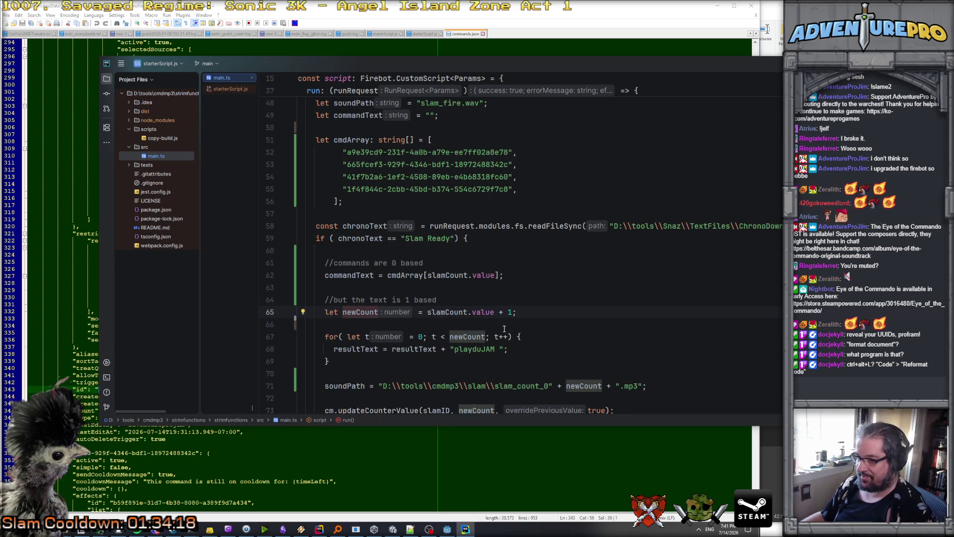
{"action": "scroll", "coordinate": [503, 329], "scroll_direction": "down", "scroll_amount": 2}
{"action": "left_click", "coordinate": [404, 275]}
{"action": "scroll", "coordinate": [407, 280], "scroll_direction": "down", "scroll_amount": 2}
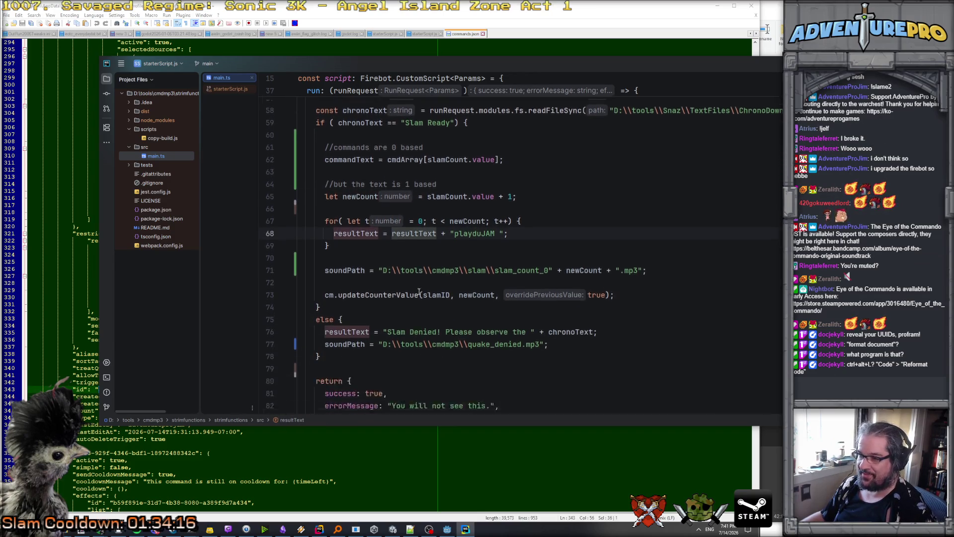
{"action": "left_click", "coordinate": [436, 254]}
{"action": "left_click", "coordinate": [567, 238]}
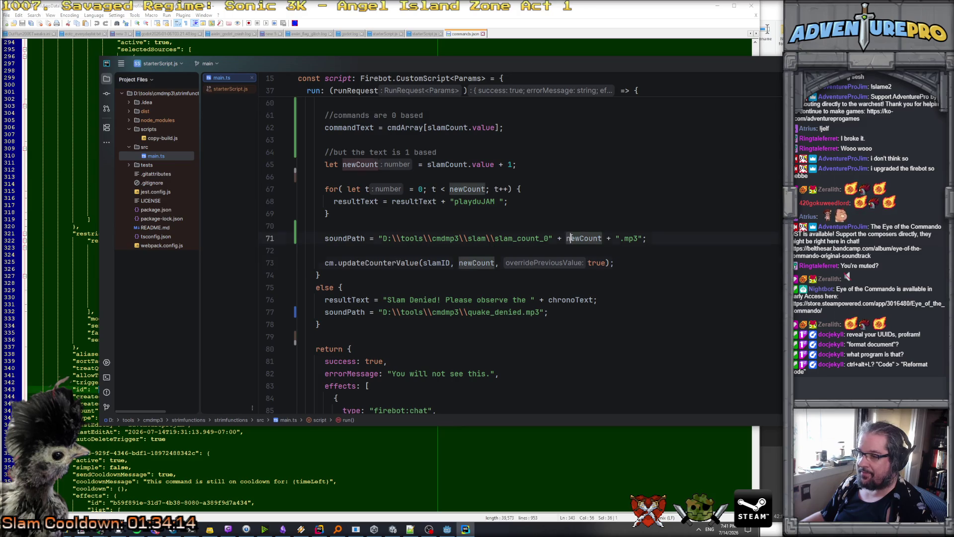
{"action": "scroll", "coordinate": [453, 214], "scroll_direction": "up", "scroll_amount": 4}
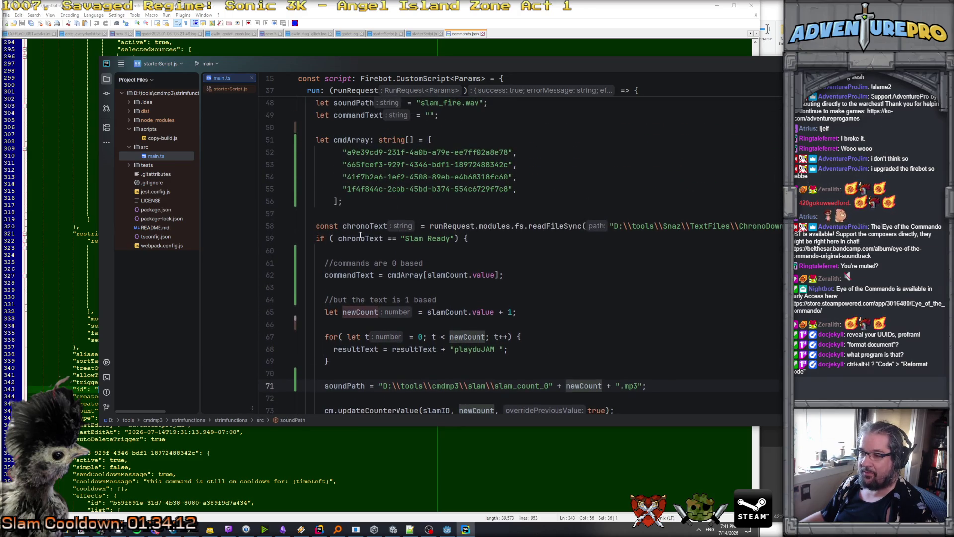
{"action": "left_click", "coordinate": [365, 214]}
{"action": "scroll", "coordinate": [363, 239], "scroll_direction": "down", "scroll_amount": 5}
{"action": "left_click", "coordinate": [362, 264]}
{"action": "left_click", "coordinate": [345, 274]}
{"action": "left_click", "coordinate": [350, 263]}
{"action": "scroll", "coordinate": [372, 243], "scroll_direction": "up", "scroll_amount": 5}
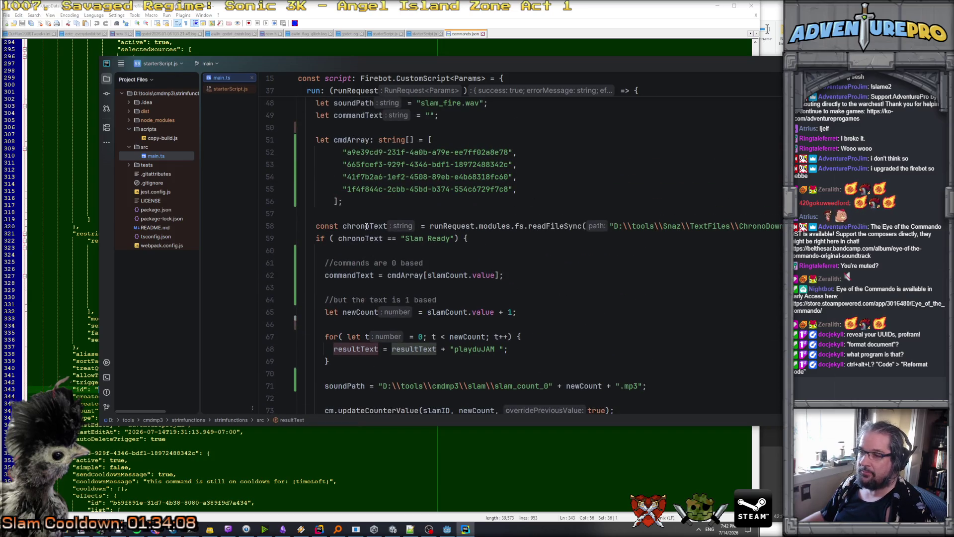
{"action": "scroll", "coordinate": [417, 245], "scroll_direction": "up", "scroll_amount": 1}
{"action": "scroll", "coordinate": [376, 267], "scroll_direction": "down", "scroll_amount": 1}
{"action": "scroll", "coordinate": [367, 256], "scroll_direction": "up", "scroll_amount": 4}
{"action": "scroll", "coordinate": [365, 250], "scroll_direction": "up", "scroll_amount": 1}
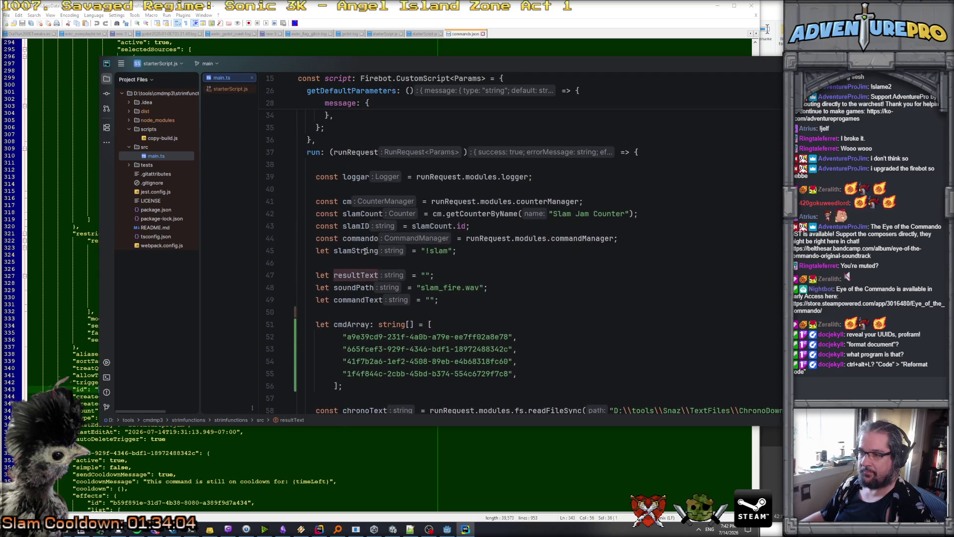
Read through main.ts's returned chat effect and the resultText that feeds its message.
{"action": "scroll", "coordinate": [365, 251], "scroll_direction": "down", "scroll_amount": 10}
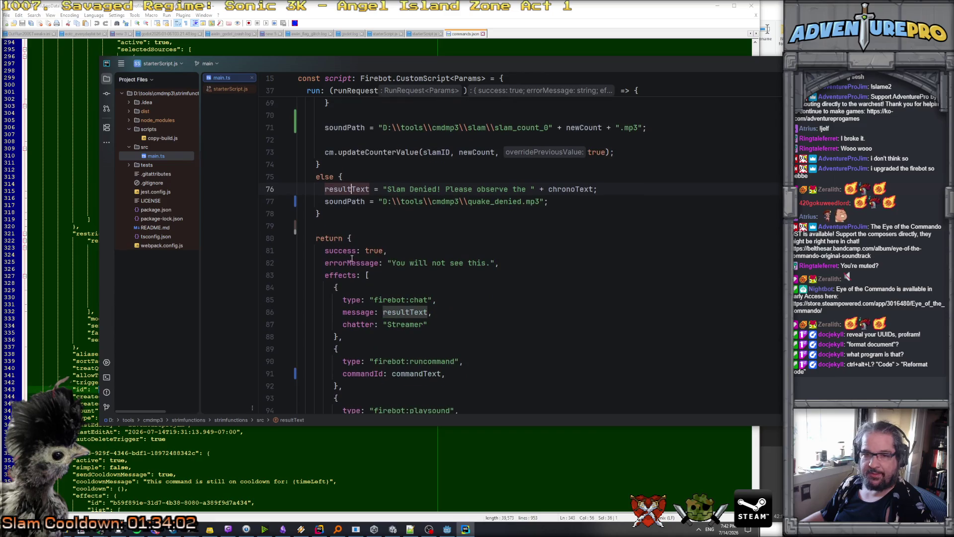
{"action": "scroll", "coordinate": [357, 270], "scroll_direction": "down", "scroll_amount": 10}
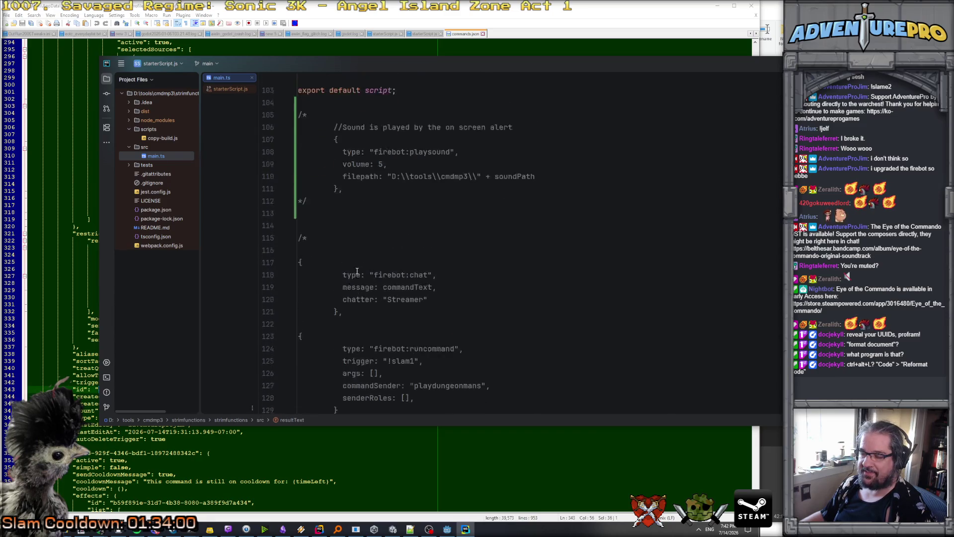
{"action": "scroll", "coordinate": [356, 271], "scroll_direction": "up", "scroll_amount": 4}
{"action": "scroll", "coordinate": [357, 271], "scroll_direction": "up", "scroll_amount": 4}
{"action": "scroll", "coordinate": [363, 273], "scroll_direction": "down", "scroll_amount": 3}
{"action": "scroll", "coordinate": [366, 276], "scroll_direction": "up", "scroll_amount": 5}
{"action": "scroll", "coordinate": [367, 276], "scroll_direction": "down", "scroll_amount": 1}
{"action": "left_click", "coordinate": [400, 275]}
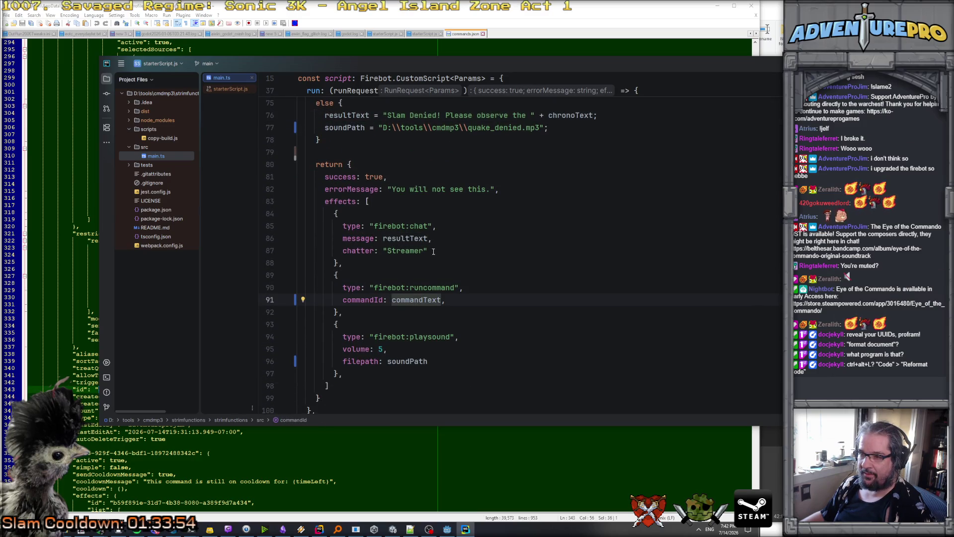
{"action": "scroll", "coordinate": [433, 252], "scroll_direction": "up", "scroll_amount": 3}
{"action": "scroll", "coordinate": [400, 261], "scroll_direction": "down", "scroll_amount": 1}
{"action": "scroll", "coordinate": [400, 260], "scroll_direction": "down", "scroll_amount": 2}
{"action": "scroll", "coordinate": [402, 255], "scroll_direction": "up", "scroll_amount": 1}
{"action": "left_click", "coordinate": [412, 275]}
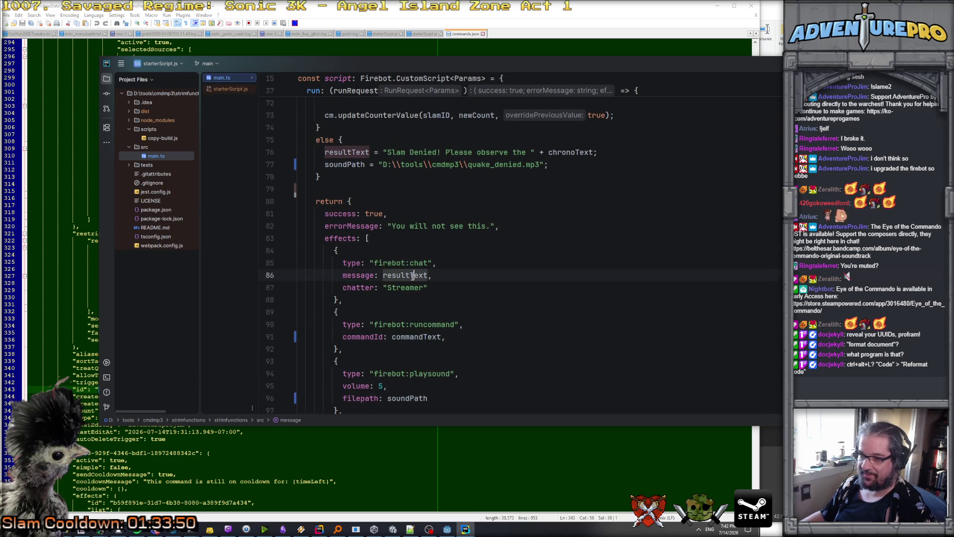
Inspect the logger, slamCount and slamID declarations inside run().
{"action": "scroll", "coordinate": [405, 335], "scroll_direction": "down", "scroll_amount": 3}
{"action": "scroll", "coordinate": [447, 288], "scroll_direction": "up", "scroll_amount": 12}
{"action": "scroll", "coordinate": [447, 288], "scroll_direction": "up", "scroll_amount": 12}
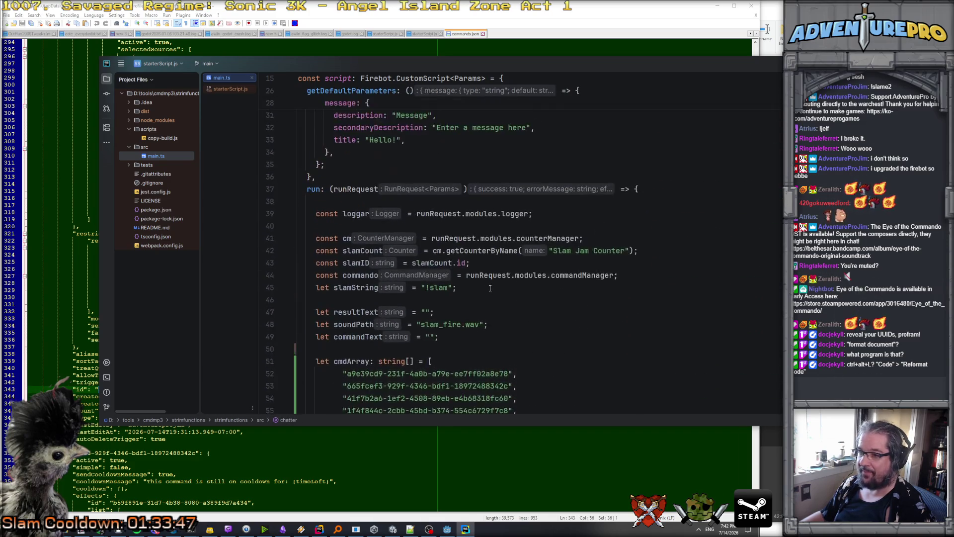
{"action": "scroll", "coordinate": [497, 287], "scroll_direction": "up", "scroll_amount": 2}
{"action": "scroll", "coordinate": [492, 287], "scroll_direction": "down", "scroll_amount": 2}
{"action": "scroll", "coordinate": [476, 283], "scroll_direction": "up", "scroll_amount": 2}
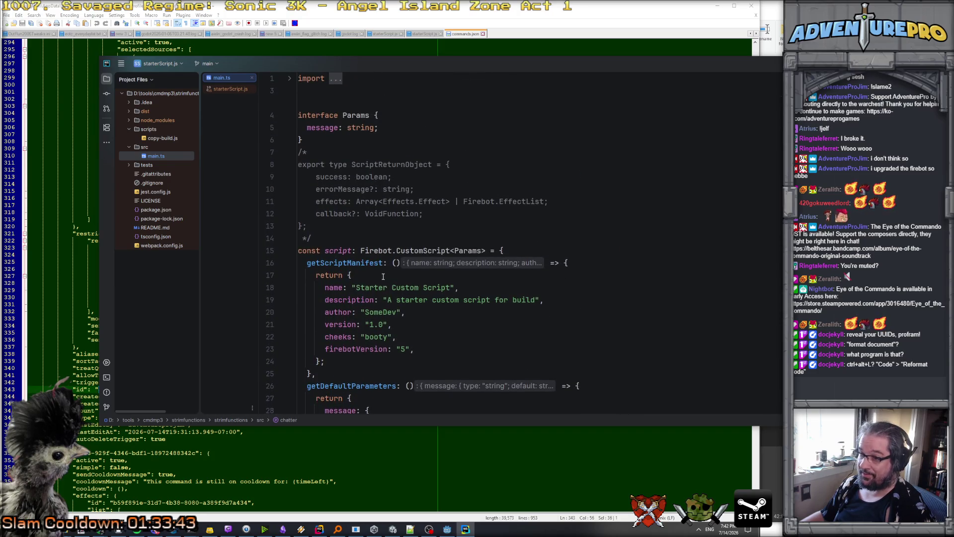
{"action": "scroll", "coordinate": [380, 276], "scroll_direction": "down", "scroll_amount": 6}
{"action": "scroll", "coordinate": [380, 277], "scroll_direction": "down", "scroll_amount": 3}
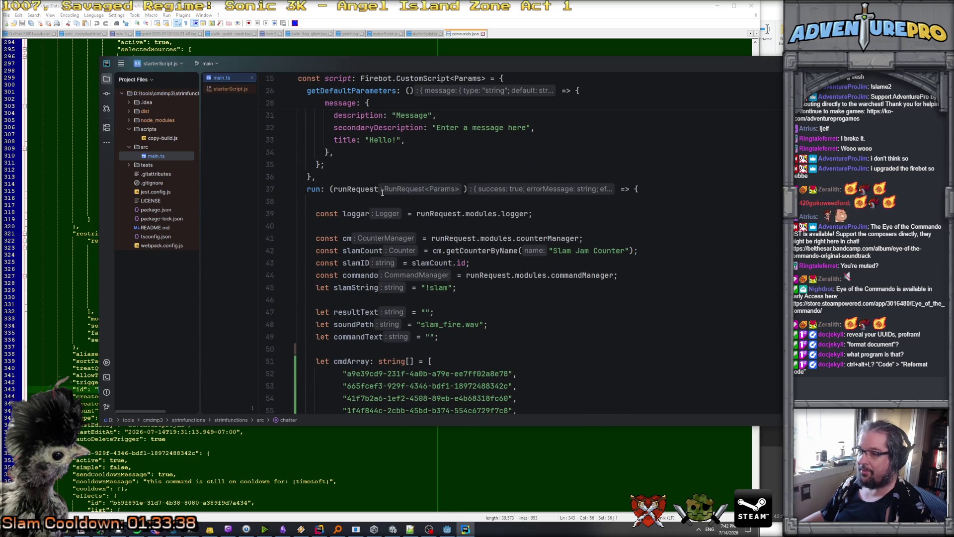
{"action": "left_click", "coordinate": [361, 214]}
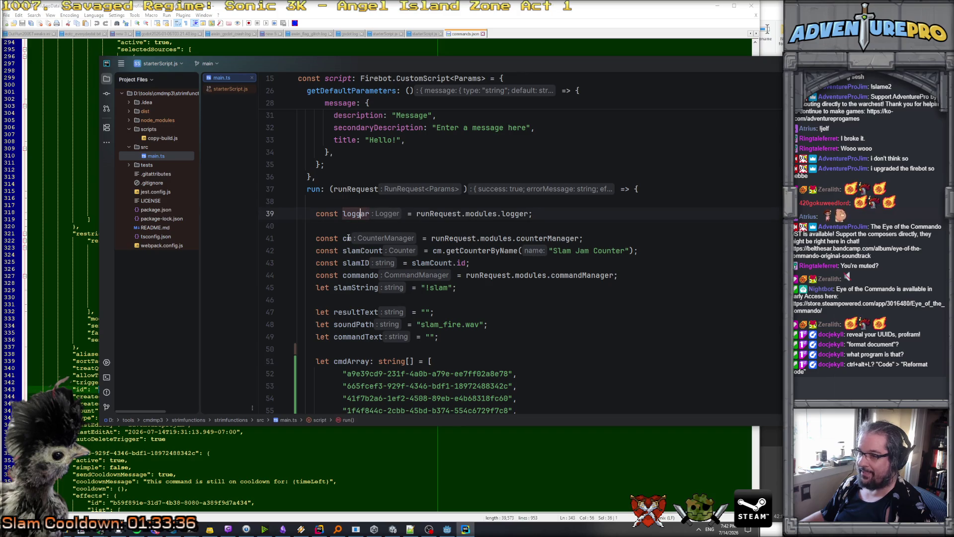
{"action": "left_click", "coordinate": [352, 252]}
{"action": "left_click", "coordinate": [347, 264]}
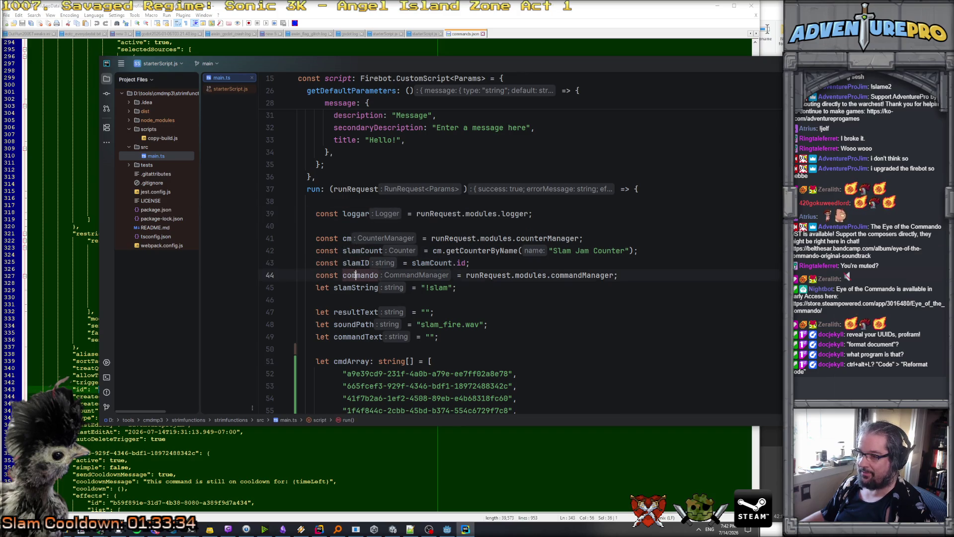
{"action": "scroll", "coordinate": [359, 300], "scroll_direction": "down", "scroll_amount": 8}
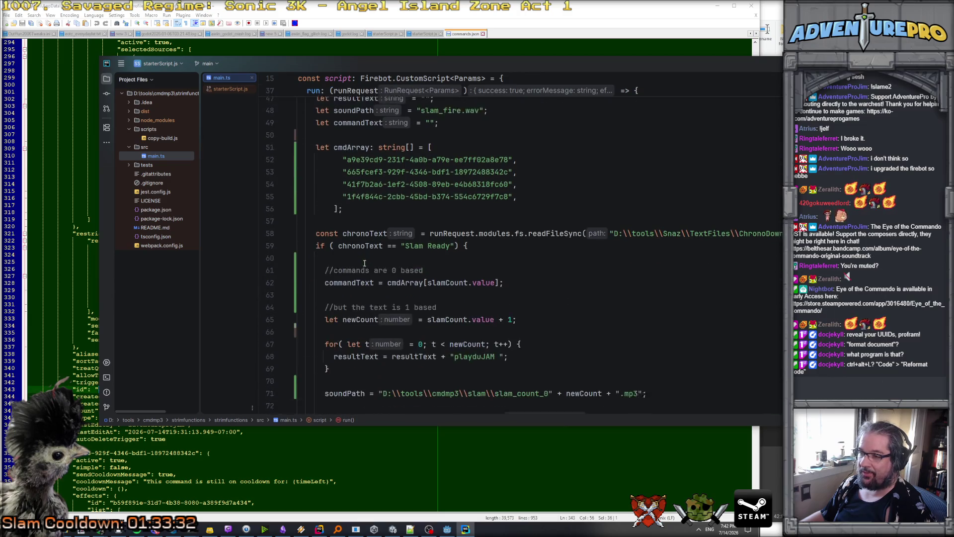
{"action": "scroll", "coordinate": [473, 251], "scroll_direction": "down", "scroll_amount": 14}
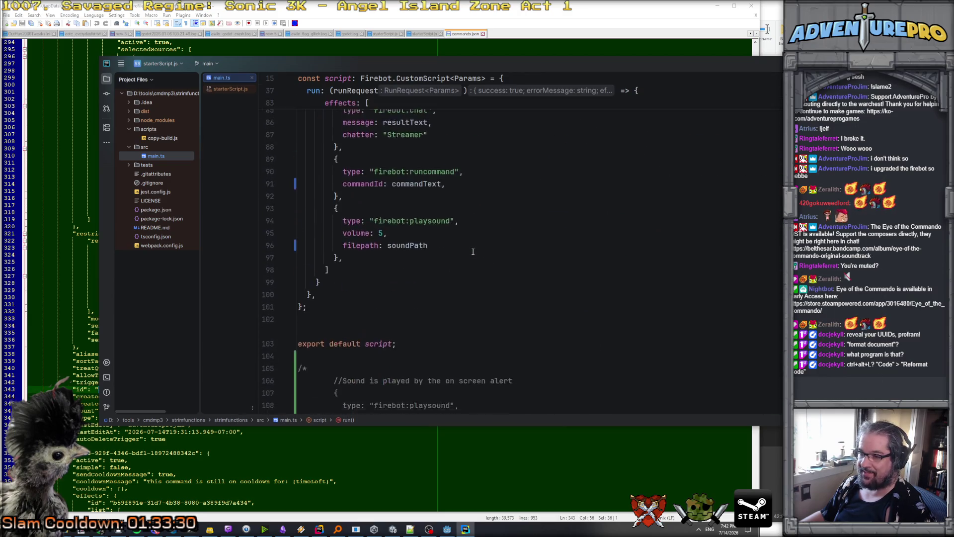
{"action": "scroll", "coordinate": [472, 251], "scroll_direction": "up", "scroll_amount": 4}
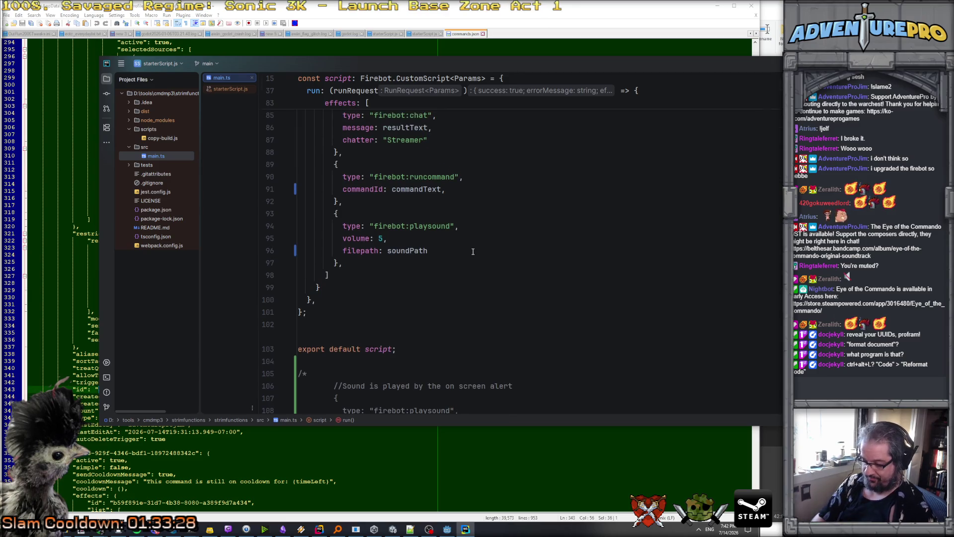
Search main.ts for 'playdung' to locate the commented commandSender on line 127.
{"action": "key", "text": "ctrl+f"}
{"action": "type", "text": "playdung"}
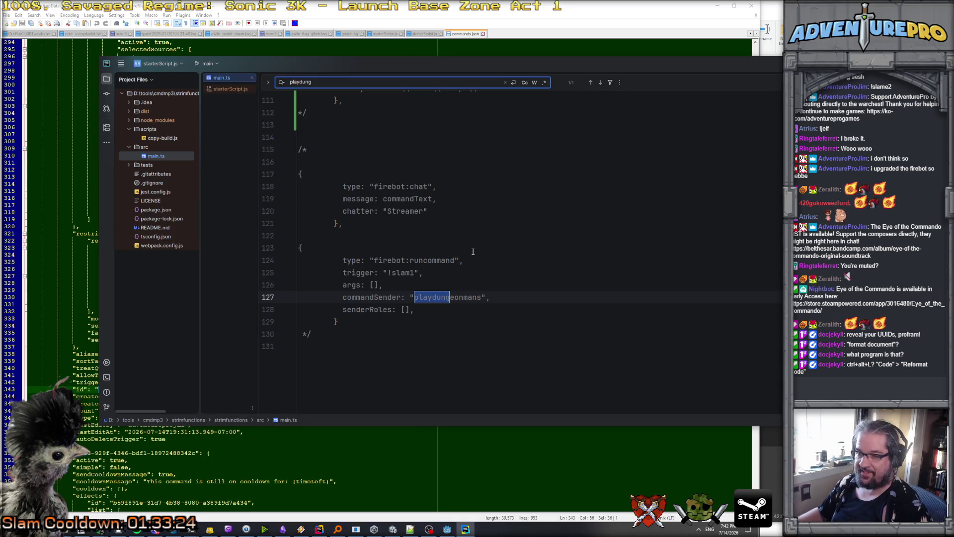
{"action": "scroll", "coordinate": [472, 252], "scroll_direction": "up", "scroll_amount": 10}
{"action": "scroll", "coordinate": [492, 296], "scroll_direction": "down", "scroll_amount": 2}
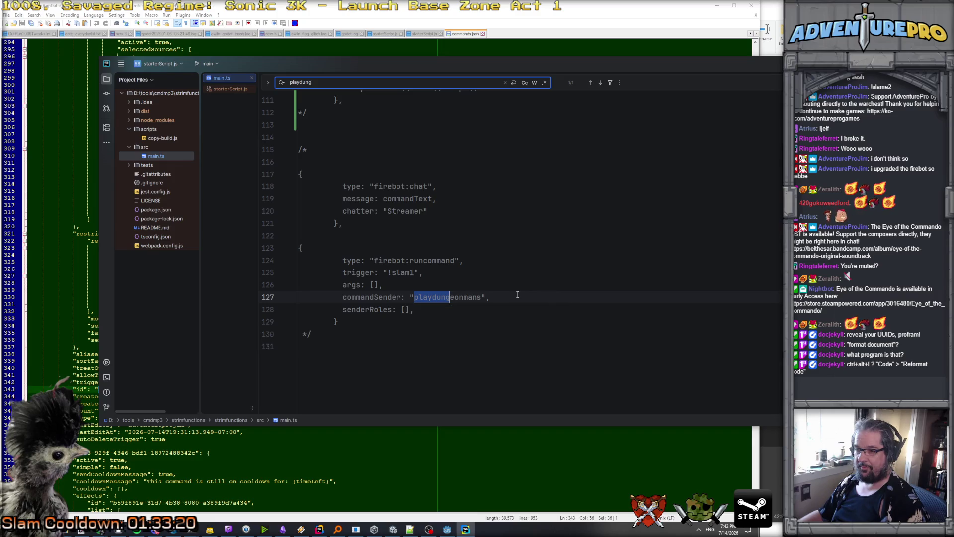
{"action": "scroll", "coordinate": [517, 269], "scroll_direction": "up", "scroll_amount": 1}
{"action": "scroll", "coordinate": [517, 264], "scroll_direction": "up", "scroll_amount": 7}
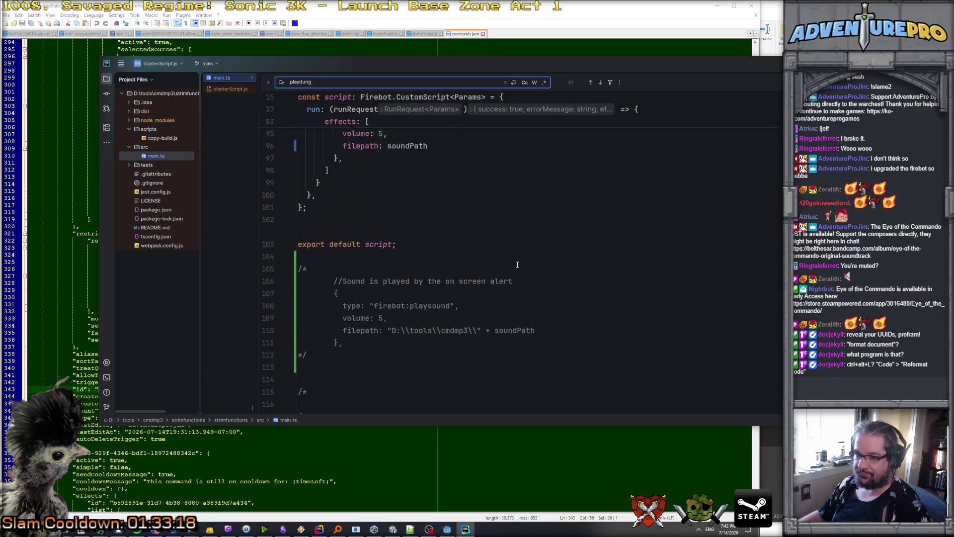
{"action": "scroll", "coordinate": [517, 265], "scroll_direction": "up", "scroll_amount": 8}
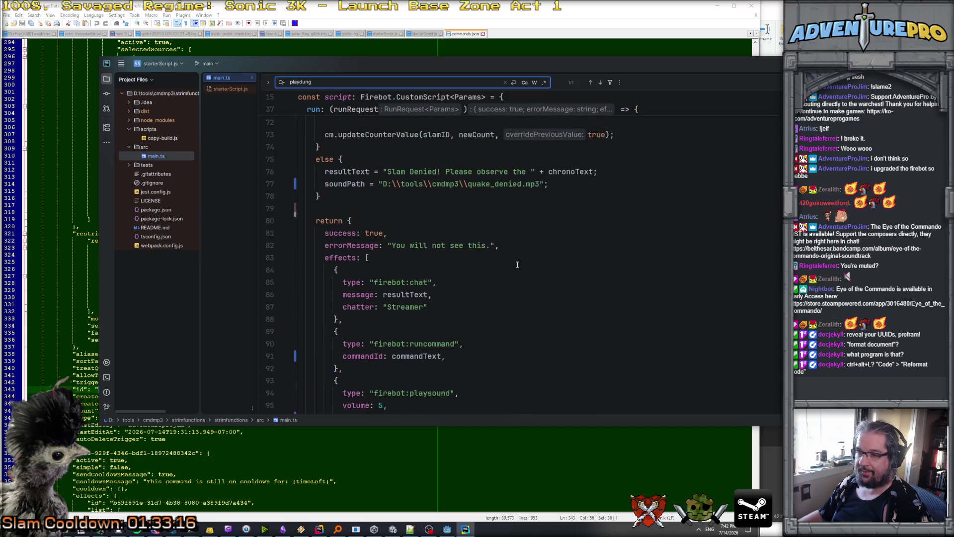
{"action": "scroll", "coordinate": [517, 265], "scroll_direction": "up", "scroll_amount": 3}
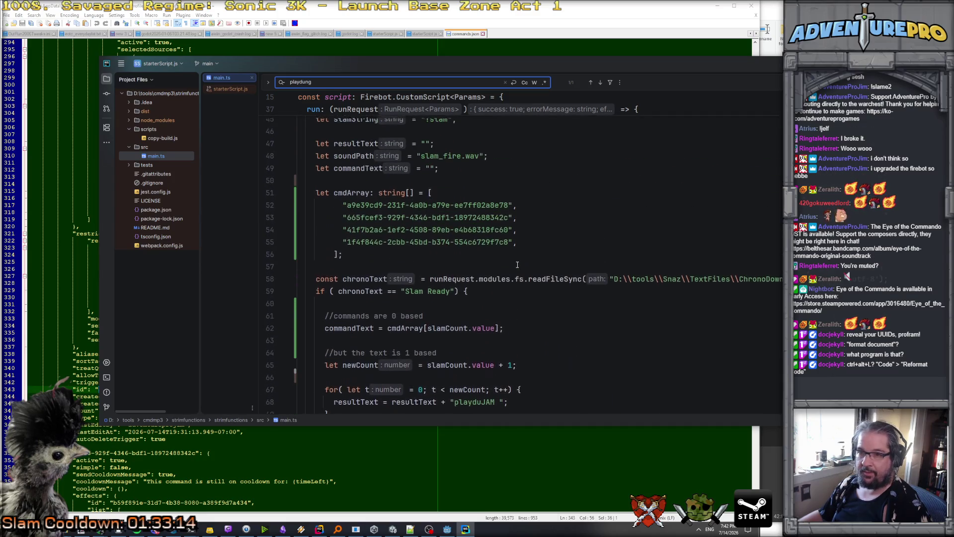
Open copy-build.js, read through it, and search it for 'playdiu'.
{"action": "left_click", "coordinate": [162, 139]}
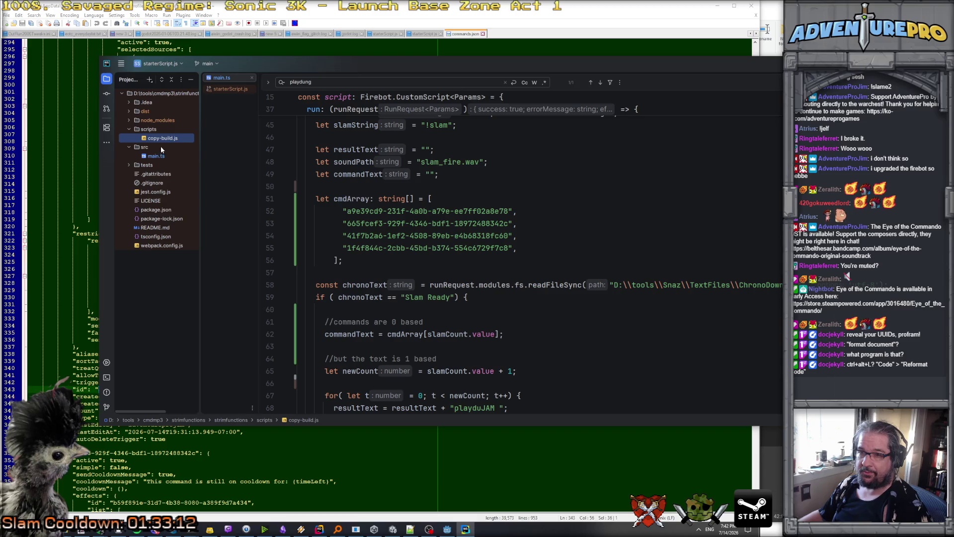
{"action": "double_click", "coordinate": [159, 139]}
{"action": "scroll", "coordinate": [492, 247], "scroll_direction": "down", "scroll_amount": 4}
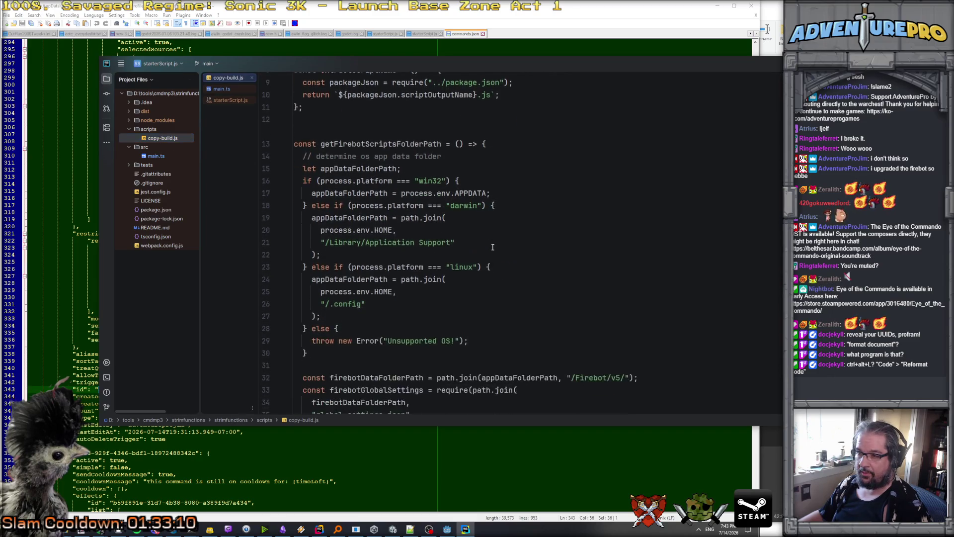
{"action": "scroll", "coordinate": [492, 247], "scroll_direction": "down", "scroll_amount": 5}
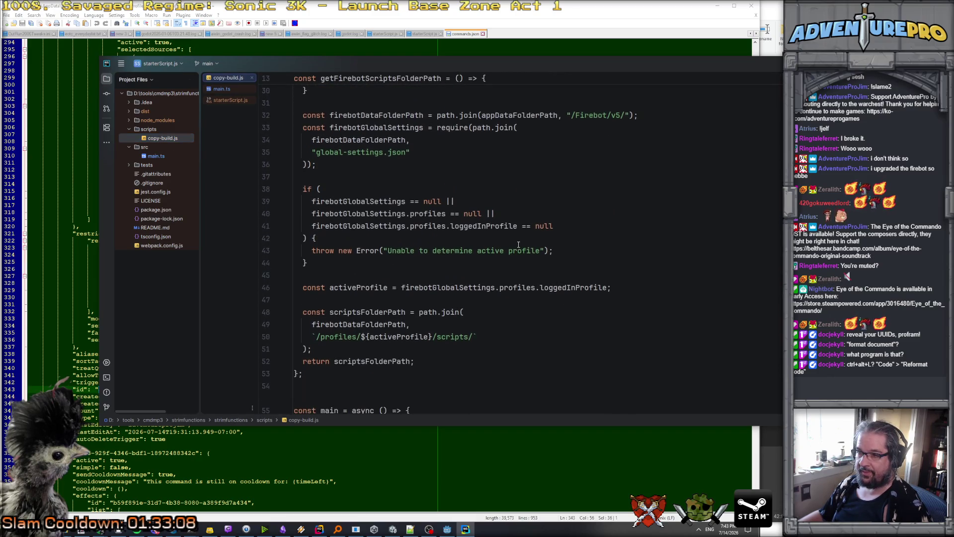
{"action": "scroll", "coordinate": [591, 239], "scroll_direction": "down", "scroll_amount": 4}
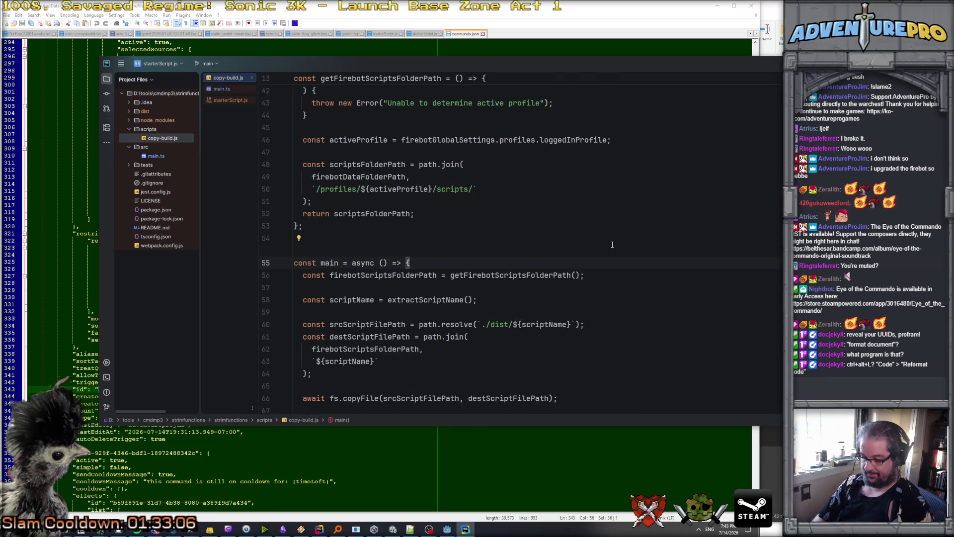
{"action": "key", "text": "ctrl+f"}
{"action": "type", "text": "playdiu"}
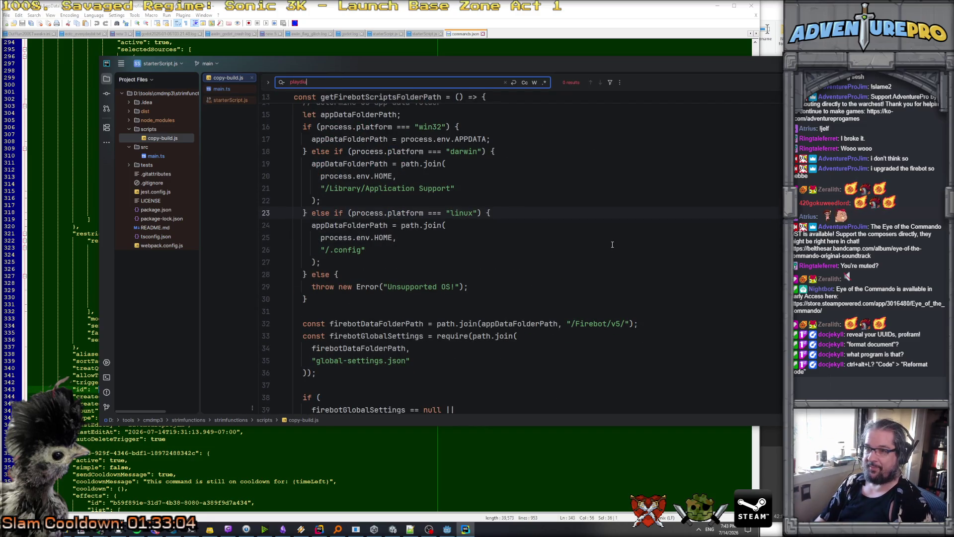
{"action": "key", "text": "Escape"}
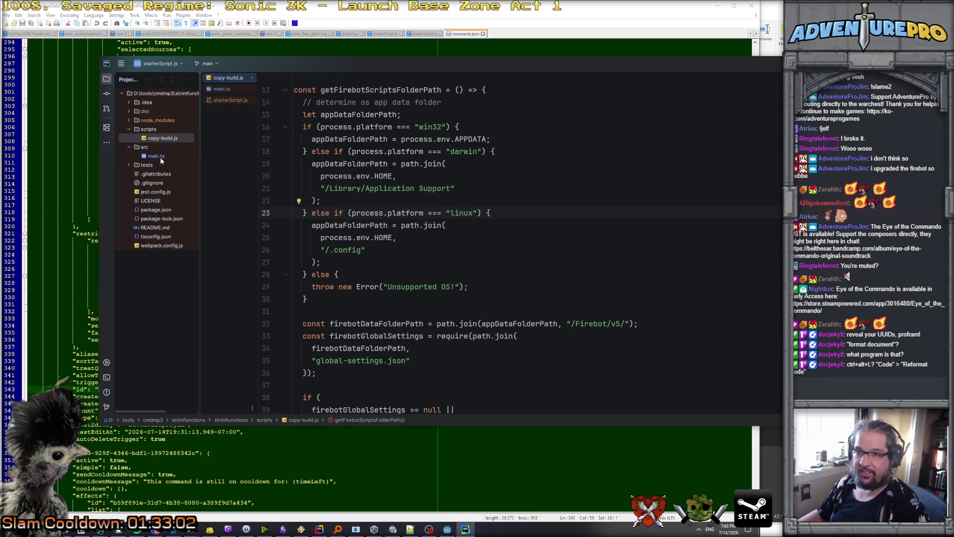
Reopen main.ts, search it for 'playdung' again, then bring up Firebot's !slam1 editor.
{"action": "left_click", "coordinate": [164, 156]}
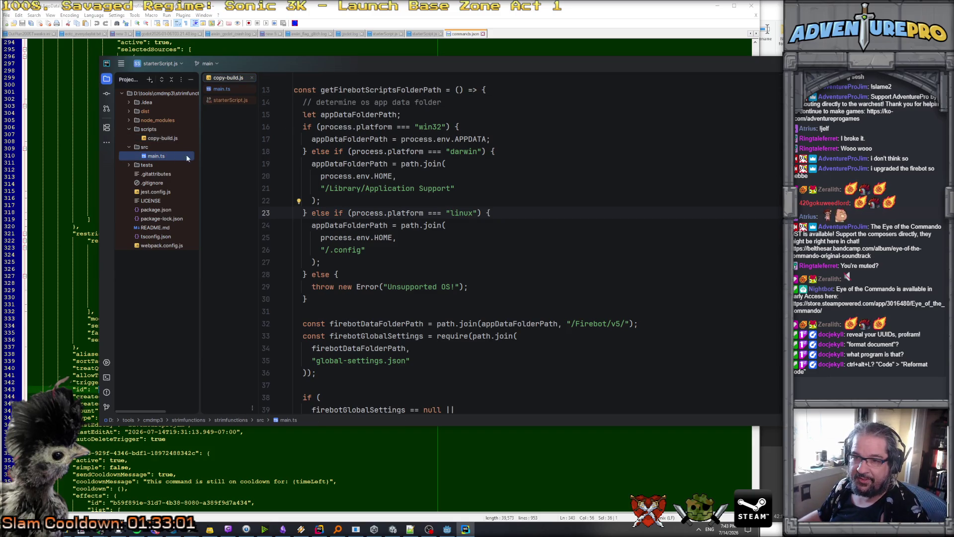
{"action": "double_click", "coordinate": [156, 156]}
{"action": "key", "text": "ctrl+f"}
{"action": "type", "text": "playdung"}
{"action": "scroll", "coordinate": [423, 175], "scroll_direction": "up", "scroll_amount": 10}
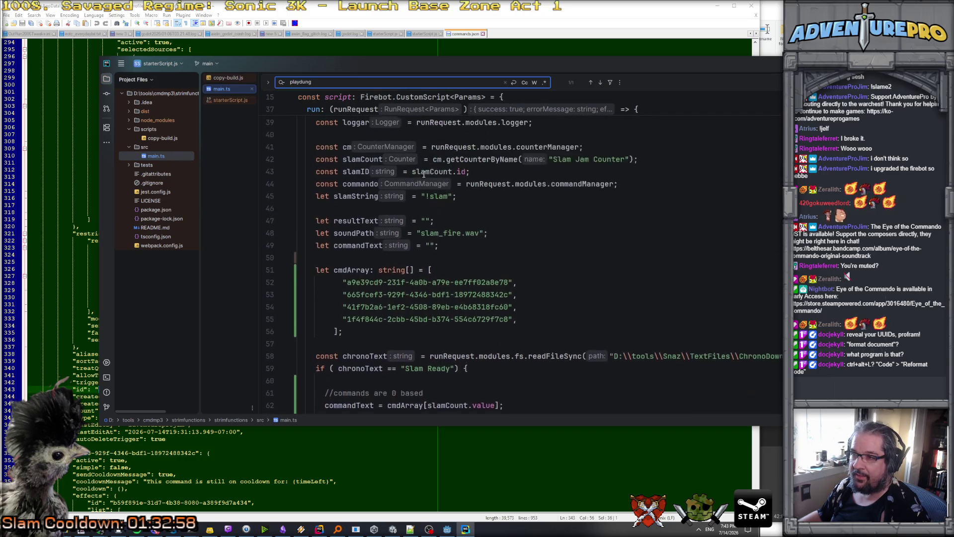
{"action": "scroll", "coordinate": [424, 175], "scroll_direction": "up", "scroll_amount": 2}
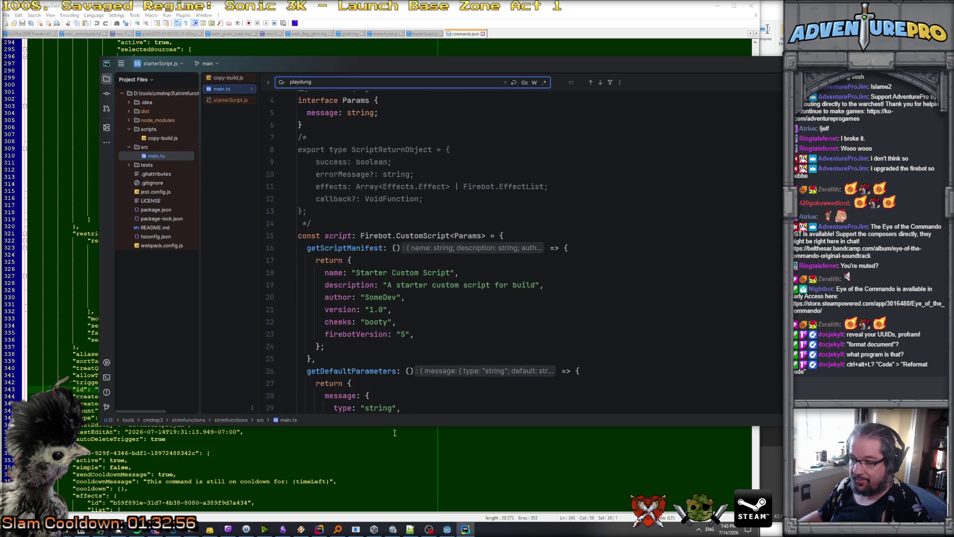
{"action": "left_click", "coordinate": [209, 529]}
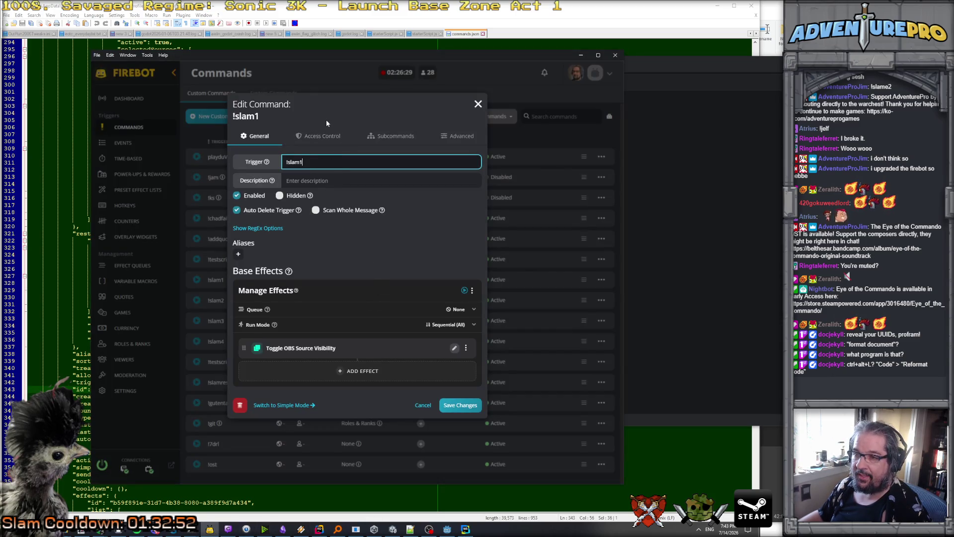
Check the !slam1 command's Access Control and Subcommands tabs, cancel without saving, and show Events.
{"action": "left_click", "coordinate": [321, 136]}
{"action": "left_click", "coordinate": [392, 135]}
{"action": "left_click", "coordinate": [257, 135]}
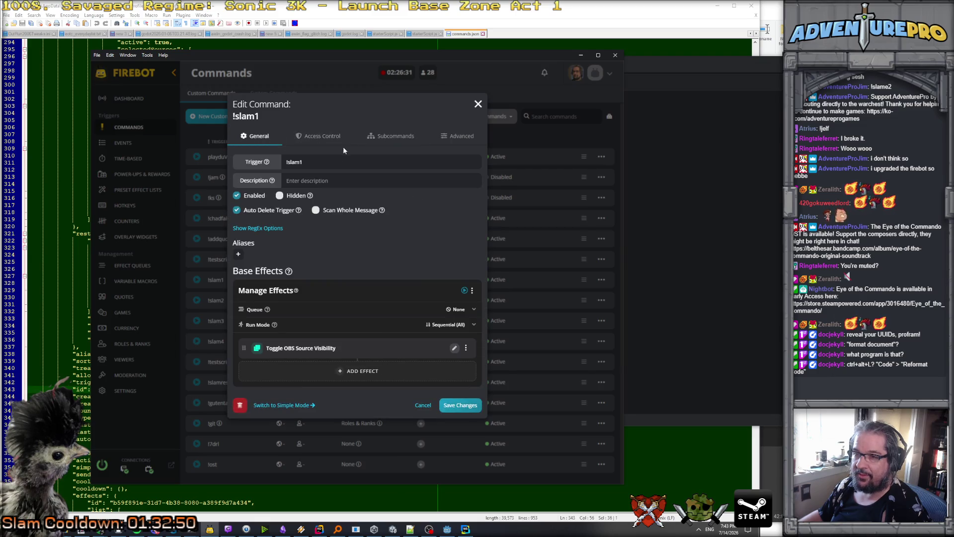
{"action": "left_click", "coordinate": [393, 135]}
{"action": "left_click", "coordinate": [255, 136]}
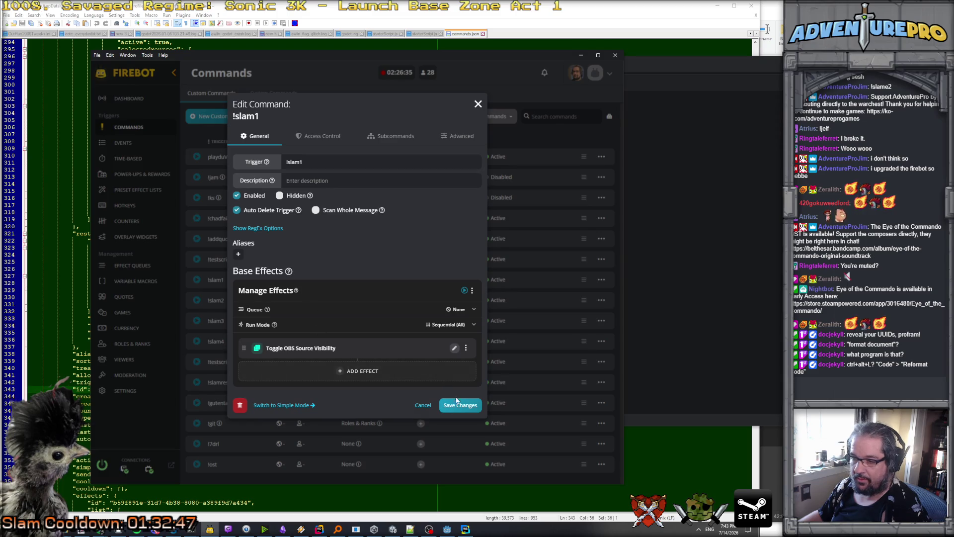
{"action": "left_click", "coordinate": [421, 405]}
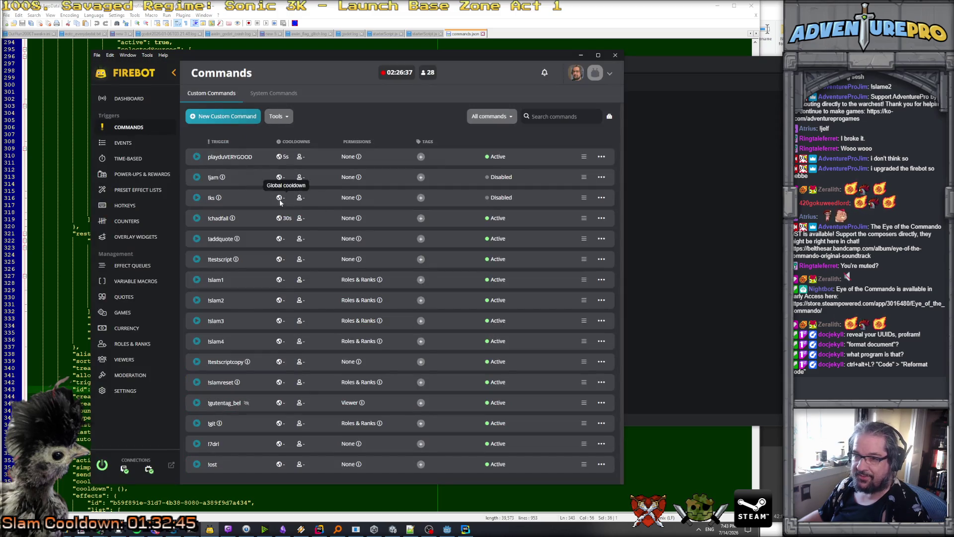
{"action": "left_click", "coordinate": [139, 145]}
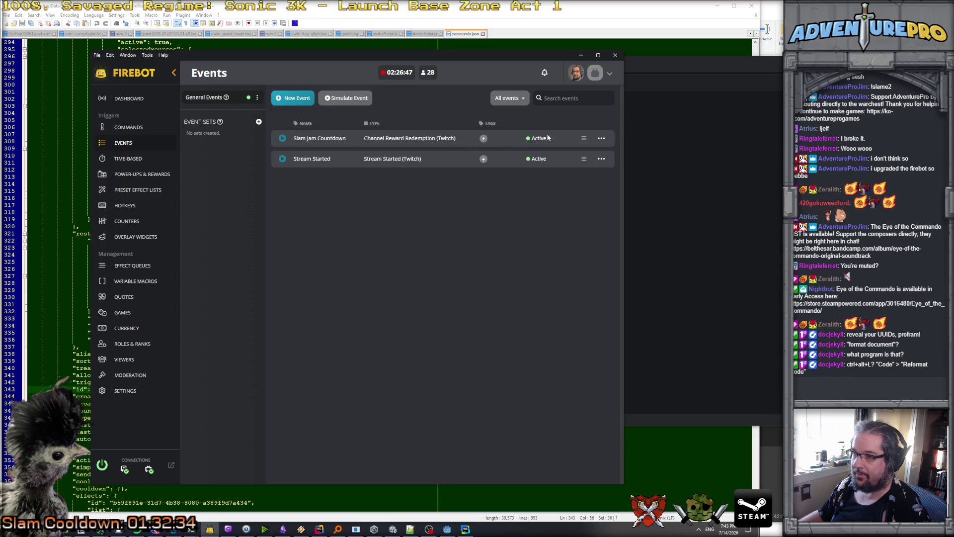
Edit the Slam Jam Countdown event and test-run its effects.
{"action": "left_click", "coordinate": [600, 138]}
{"action": "left_click", "coordinate": [566, 149]}
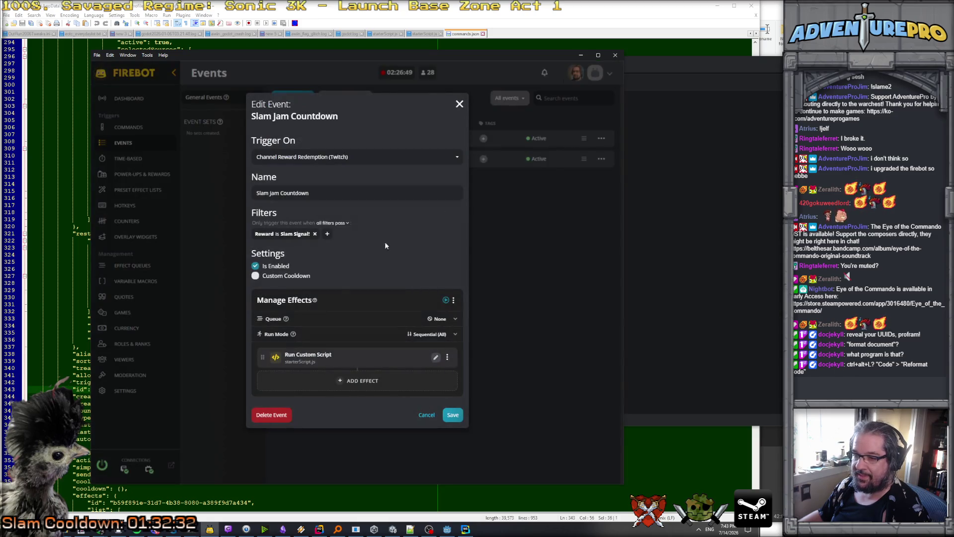
{"action": "left_click", "coordinate": [446, 301]}
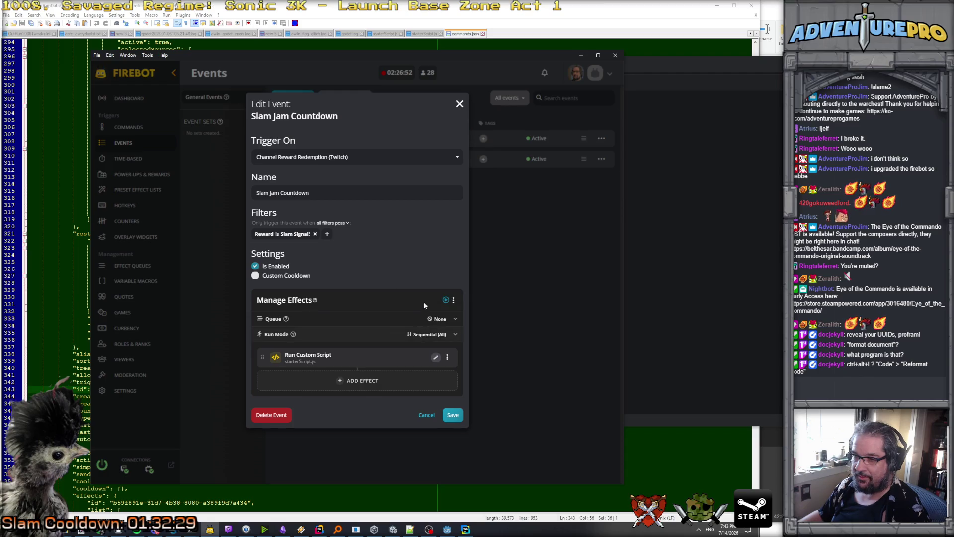
Set the Run Custom Script effect to starterScript.js, then save the effect and the event.
{"action": "left_click", "coordinate": [436, 357]}
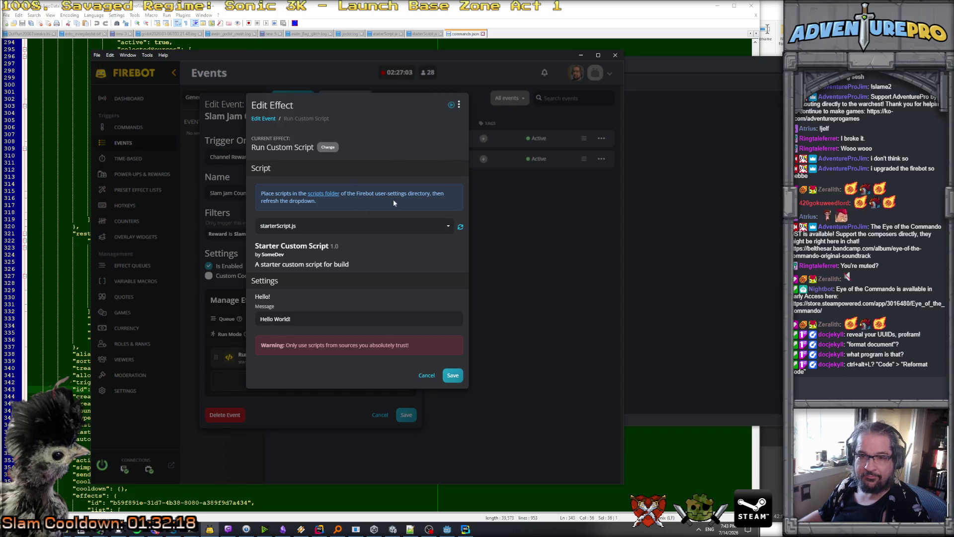
{"action": "left_click", "coordinate": [447, 227]}
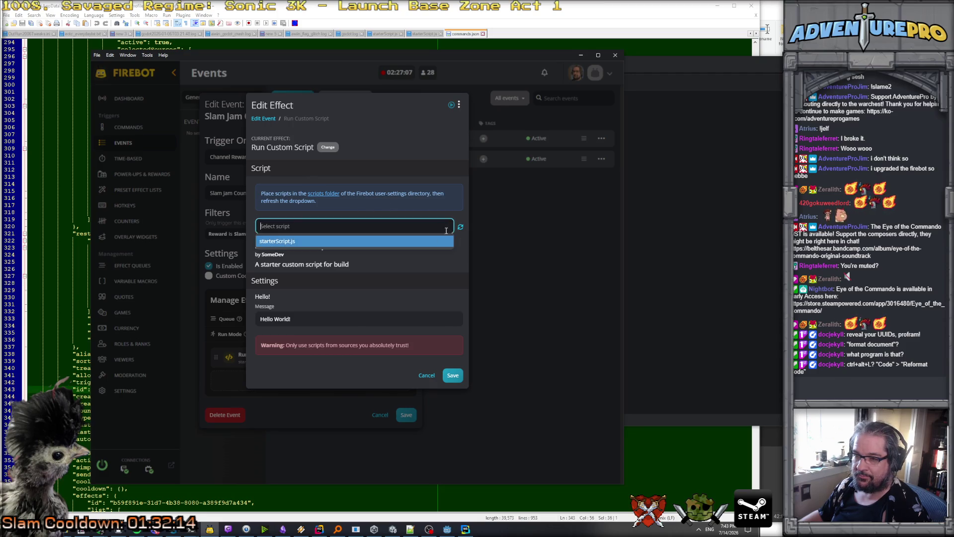
{"action": "left_click", "coordinate": [394, 242]}
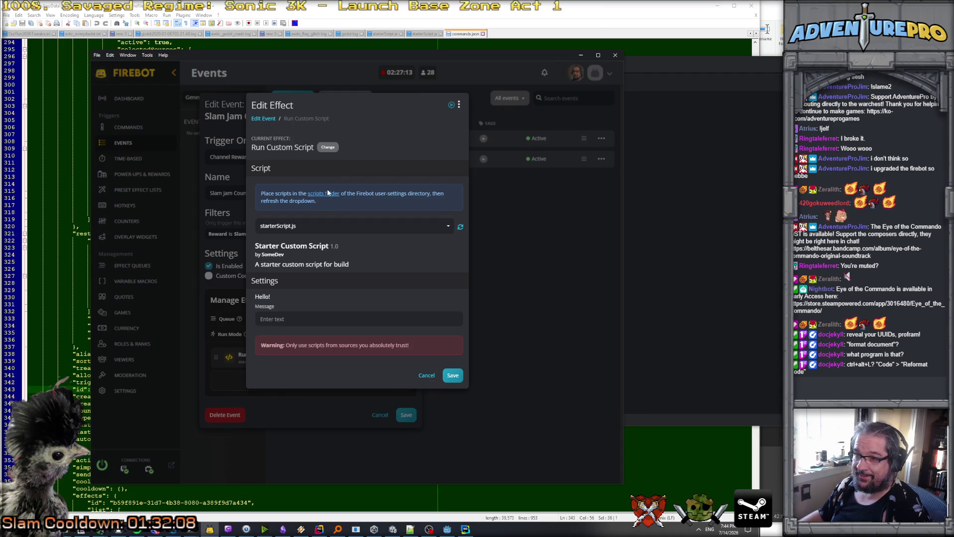
{"action": "left_click", "coordinate": [453, 374]}
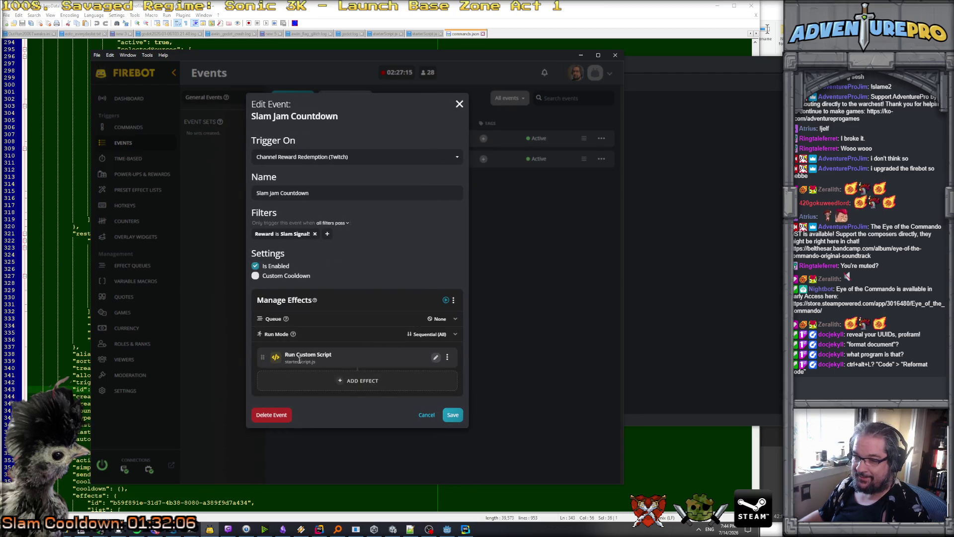
{"action": "left_click", "coordinate": [436, 357]}
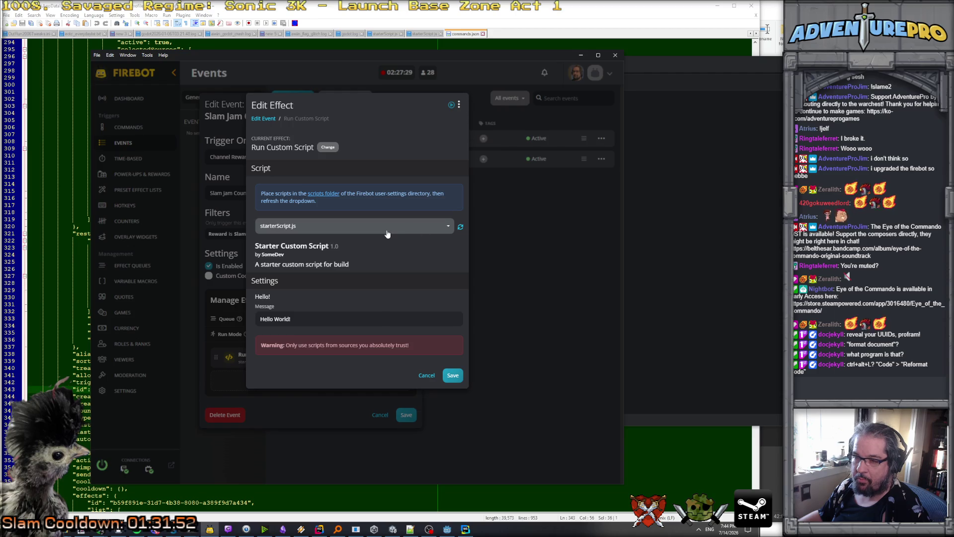
{"action": "left_click", "coordinate": [450, 375]}
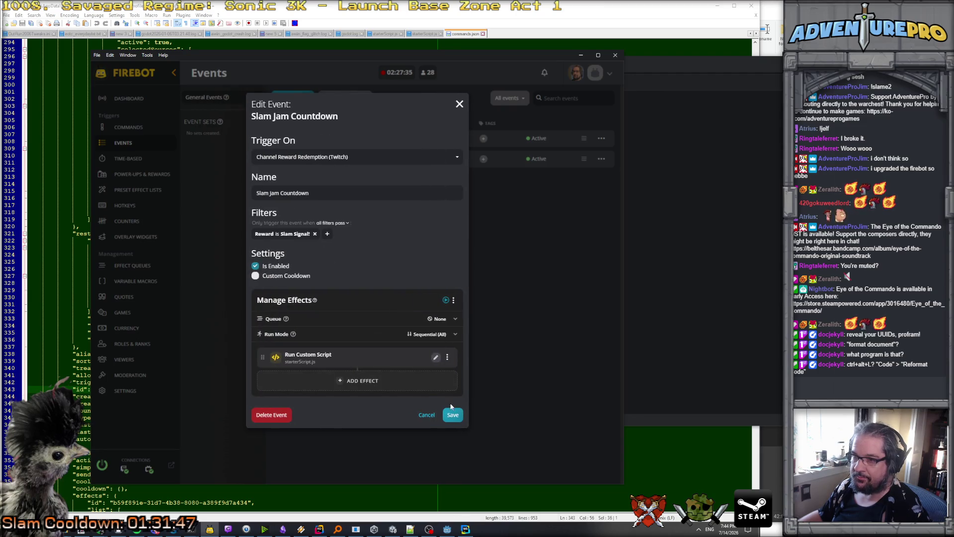
{"action": "left_click", "coordinate": [452, 414]}
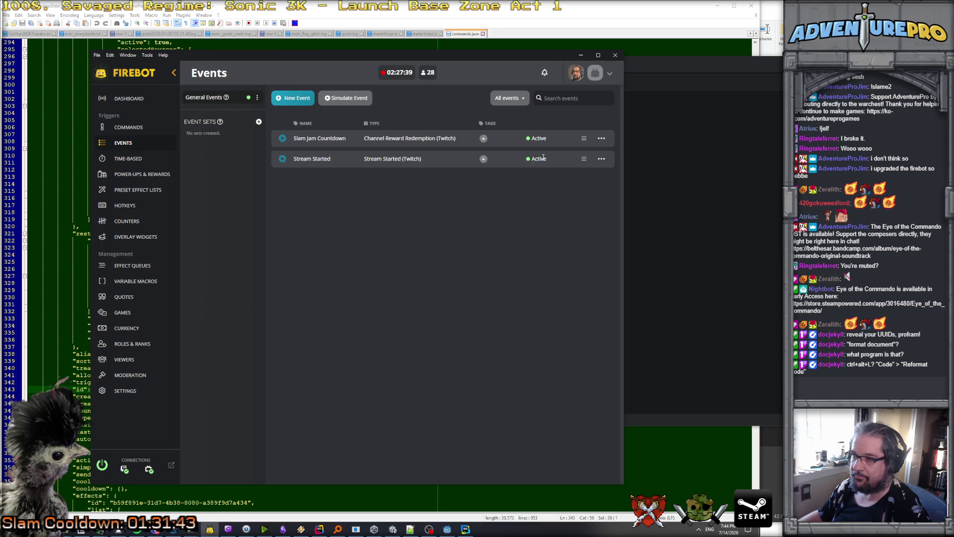
Test and save Stream Started, resetting Slam Jam Counter to 0, then check Counters.
{"action": "left_click", "coordinate": [602, 159]}
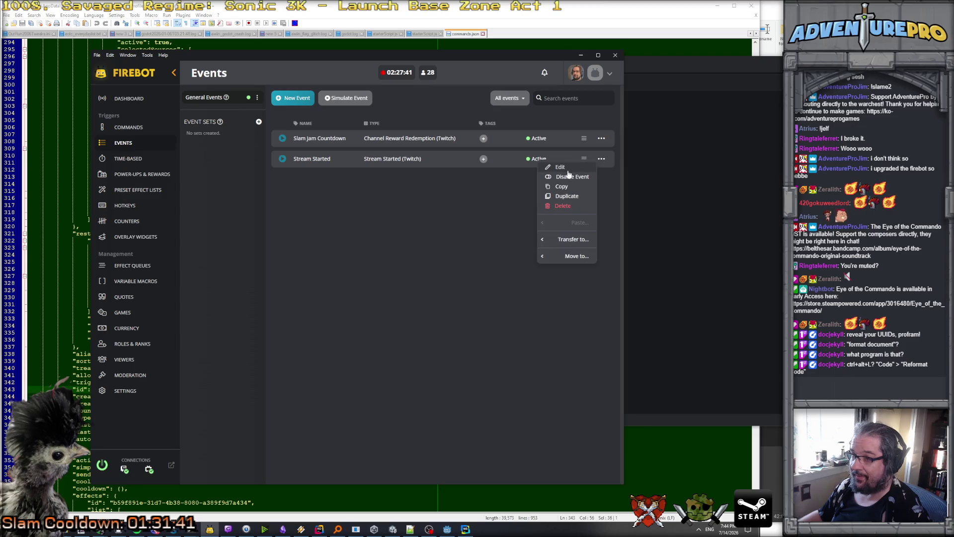
{"action": "left_click", "coordinate": [547, 177]}
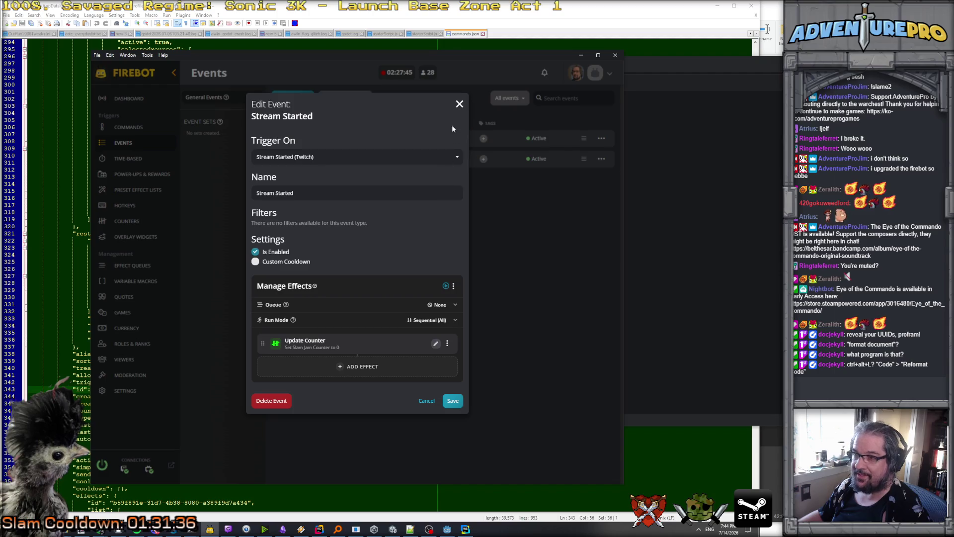
{"action": "left_click", "coordinate": [446, 287]}
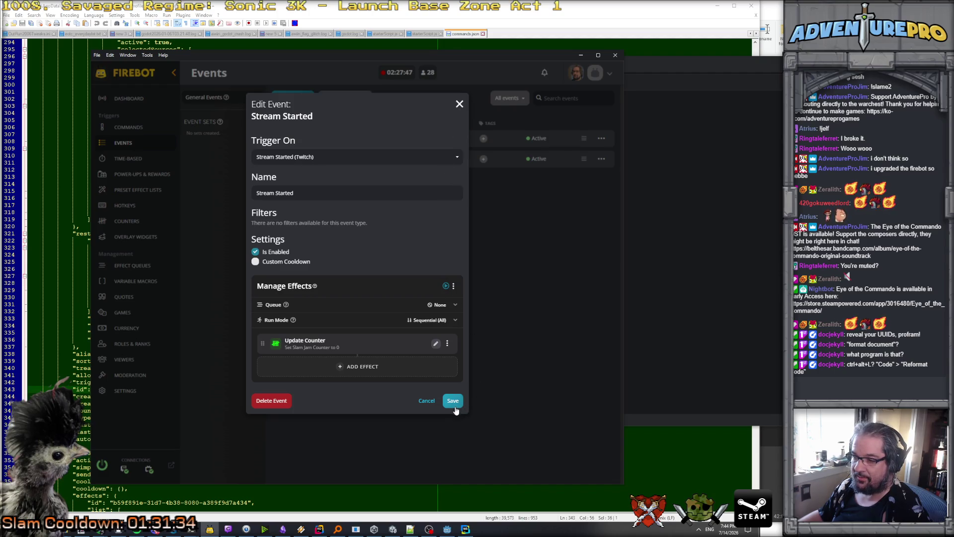
{"action": "left_click", "coordinate": [453, 401]}
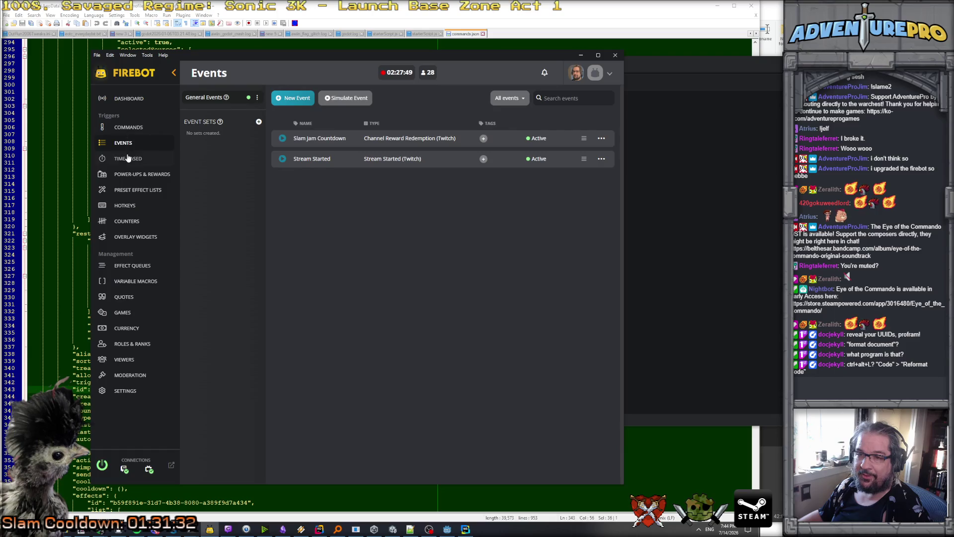
{"action": "left_click", "coordinate": [122, 221]}
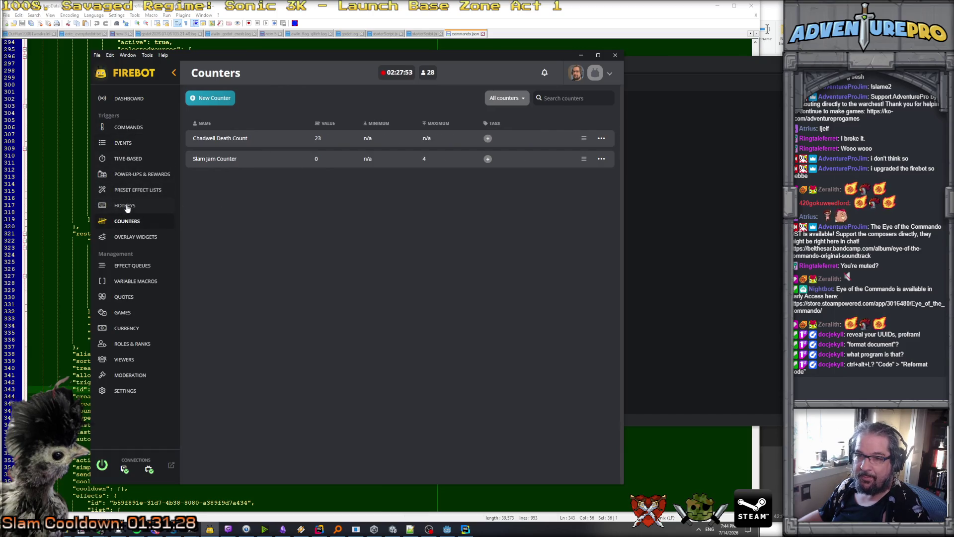
{"action": "left_click", "coordinate": [128, 143]}
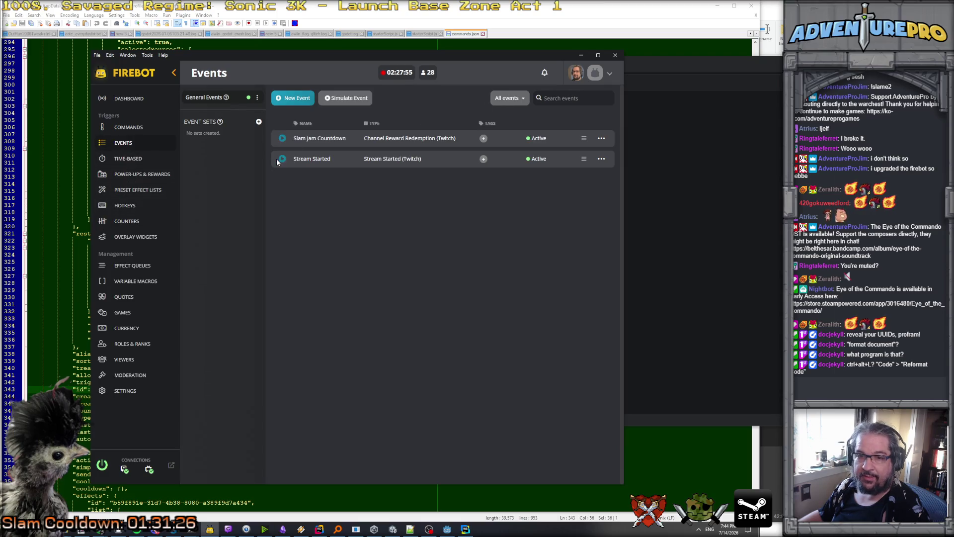
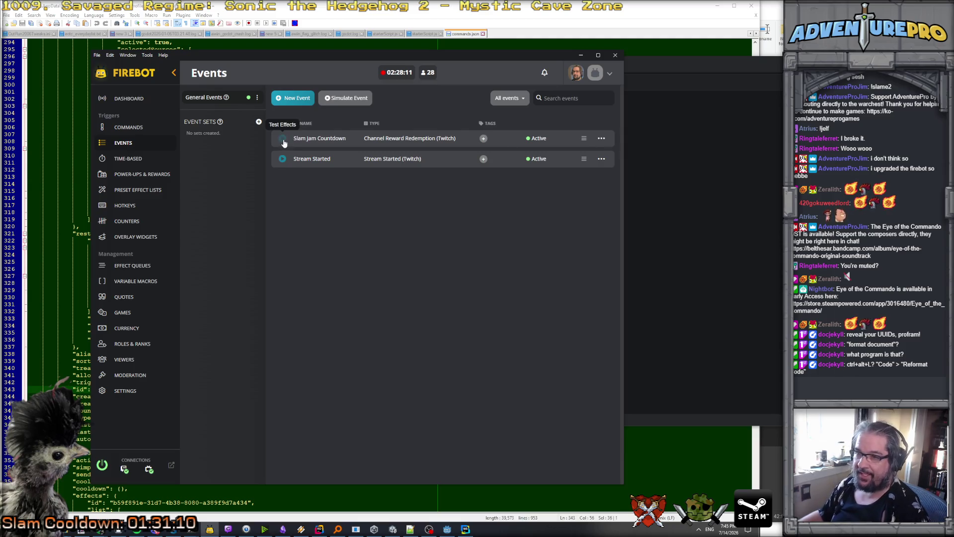
Review the Slam Jam Countdown event's Channel Reward Redemption trigger, Slam Signal! filter and script effect, then save it.
{"action": "left_click", "coordinate": [599, 139]}
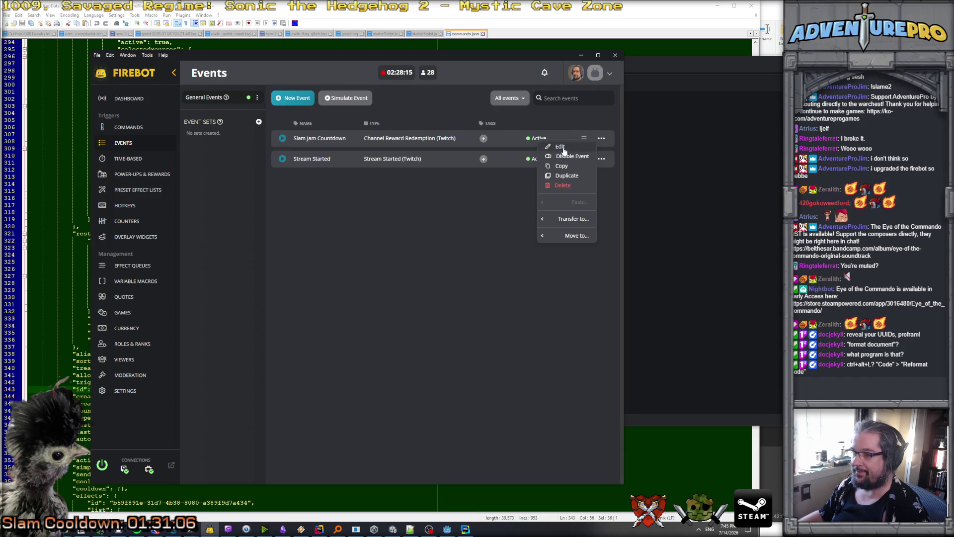
{"action": "left_click", "coordinate": [560, 147]}
{"action": "left_click", "coordinate": [337, 158]}
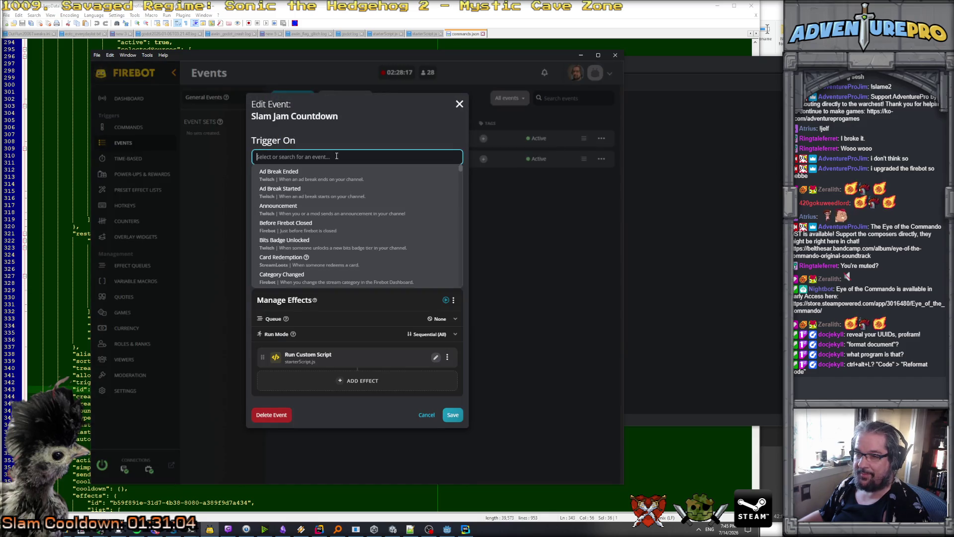
{"action": "left_click", "coordinate": [356, 135]}
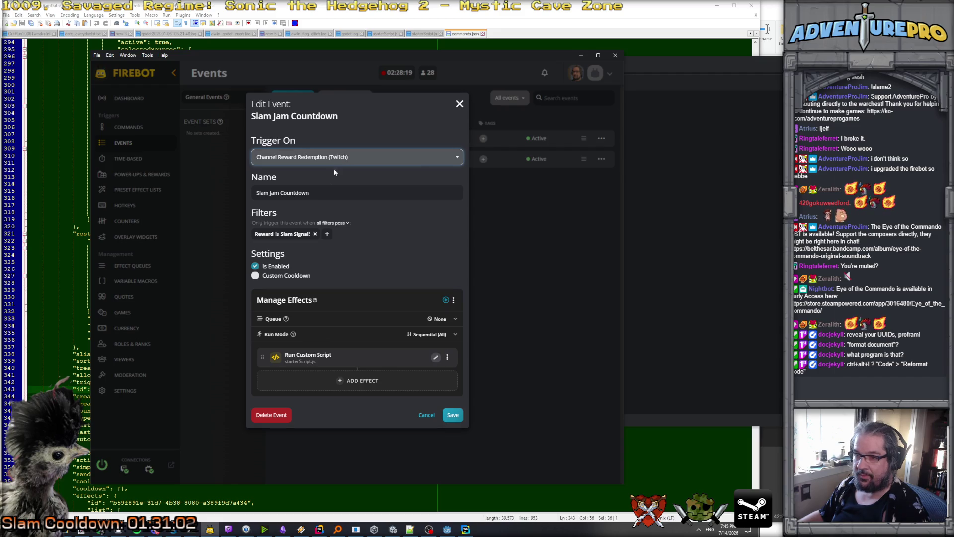
{"action": "left_click", "coordinate": [326, 193]}
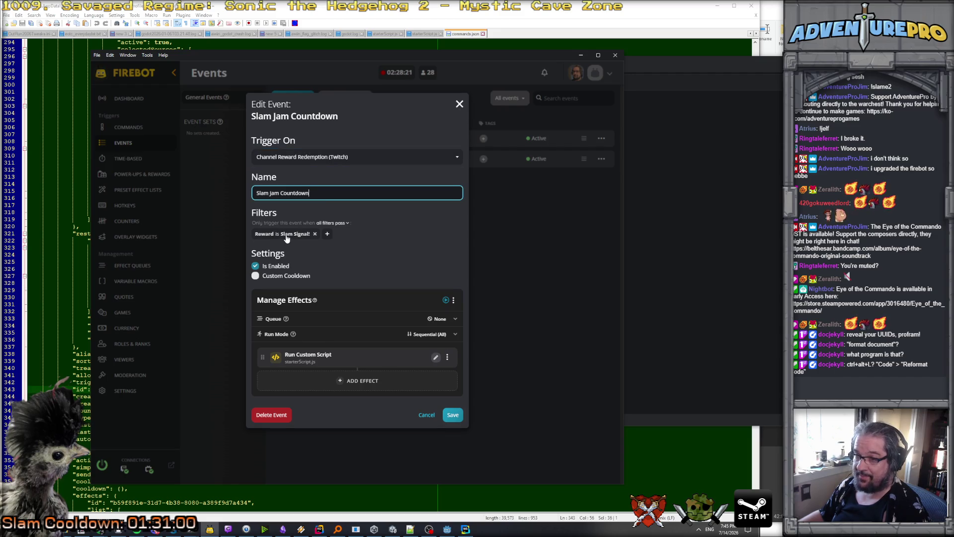
{"action": "left_click", "coordinate": [286, 234]}
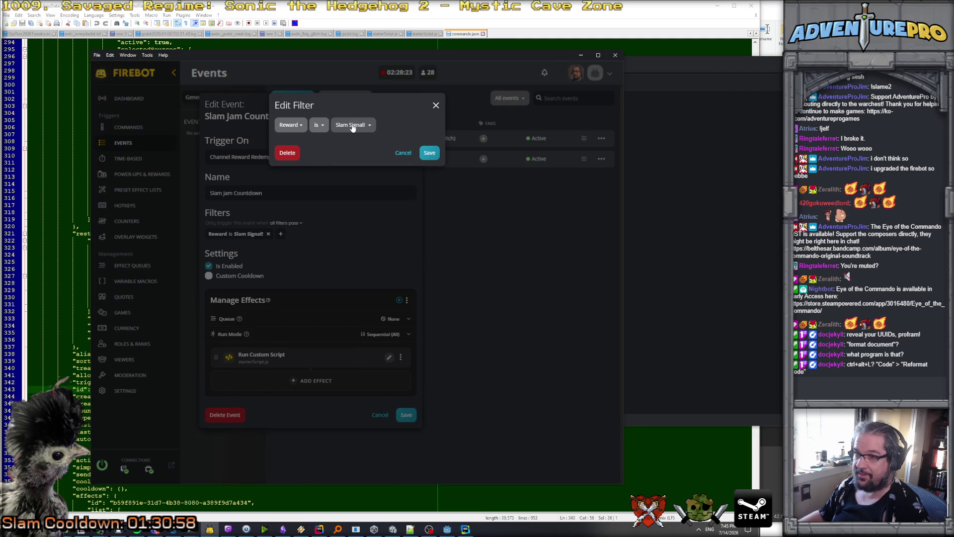
{"action": "left_click", "coordinate": [428, 152]}
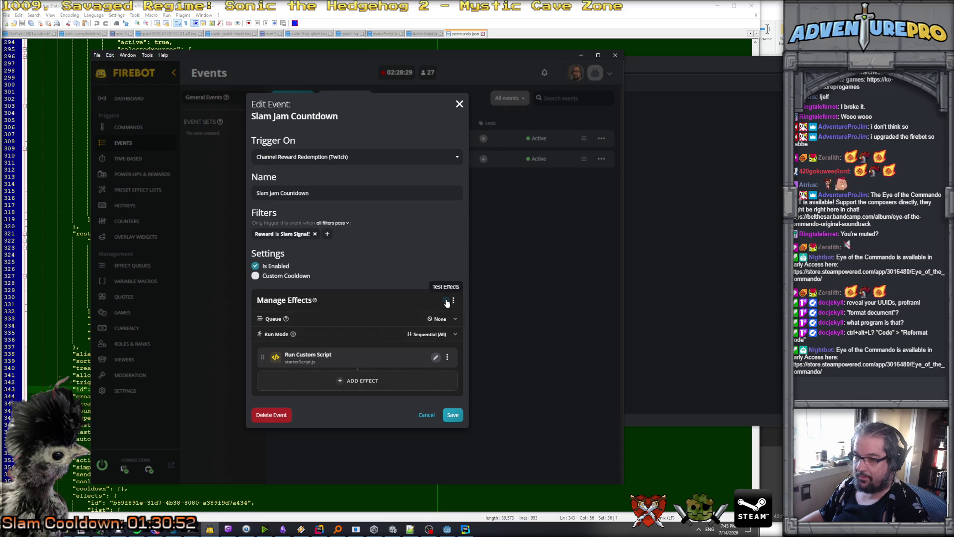
{"action": "left_click", "coordinate": [447, 357]}
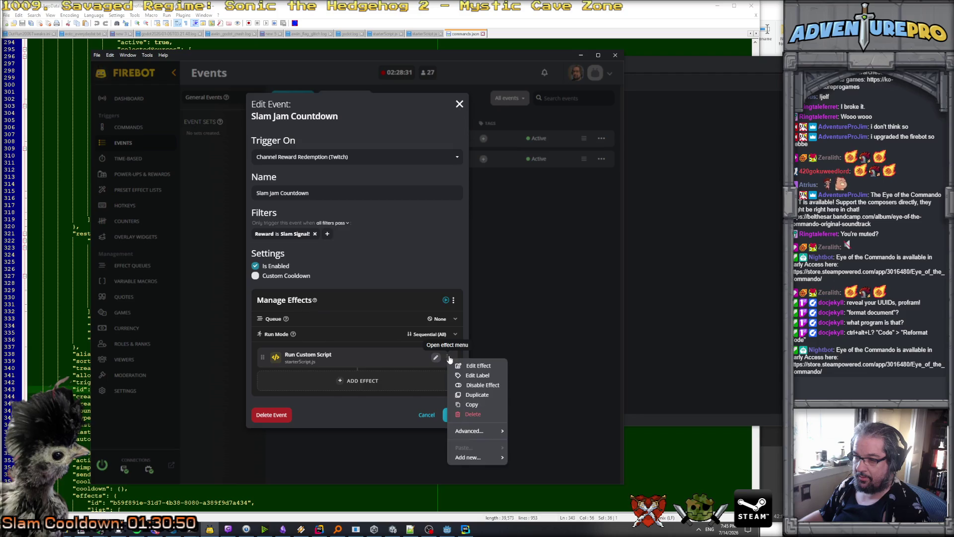
{"action": "left_click", "coordinate": [406, 366]}
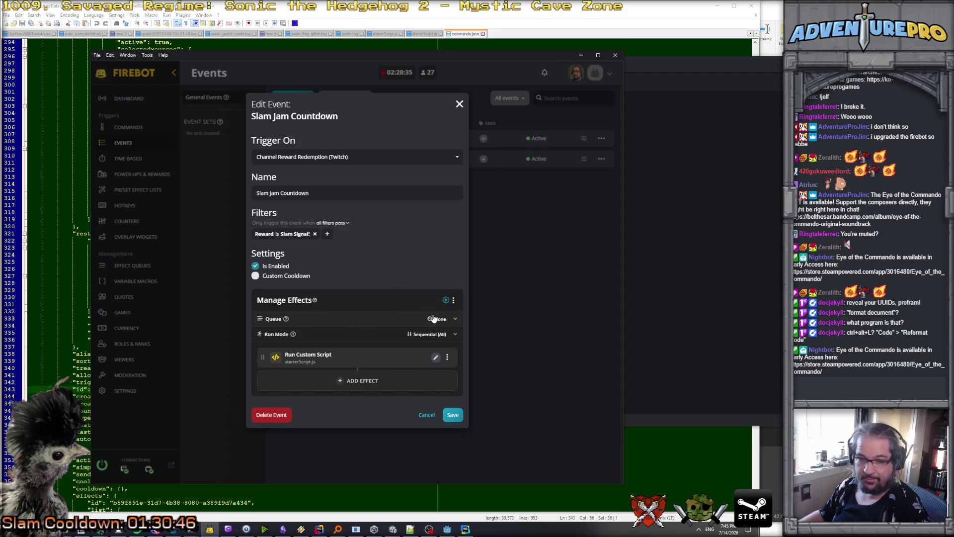
{"action": "left_click", "coordinate": [454, 301]}
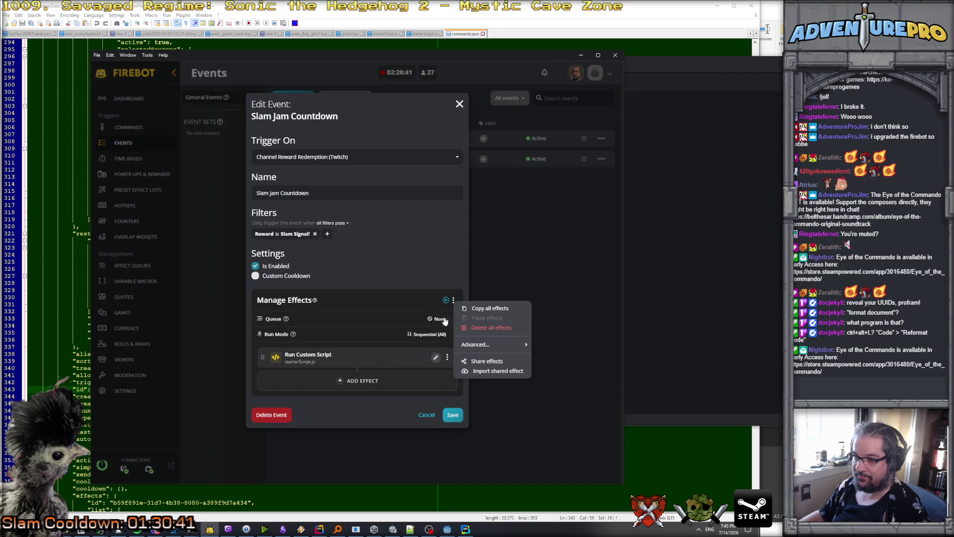
{"action": "mouse_move", "coordinate": [471, 346]}
{"action": "left_click", "coordinate": [428, 300]}
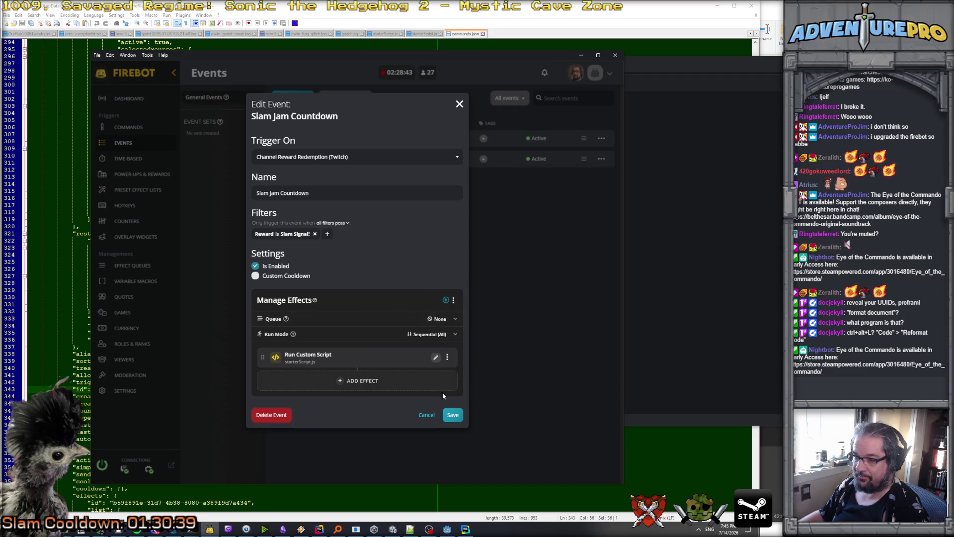
{"action": "left_click", "coordinate": [451, 415]}
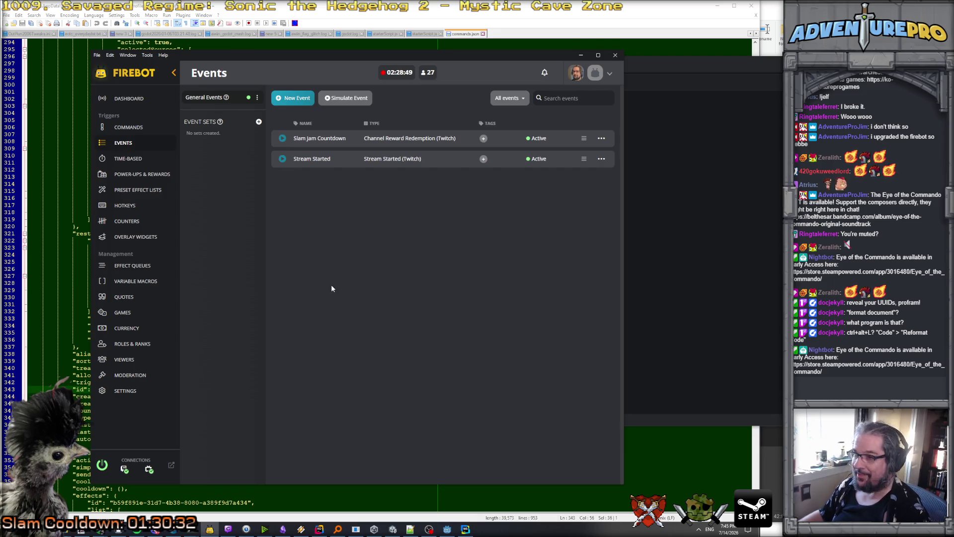
Bring the code editor forward, glance at starterScript.js, and return to main.ts.
{"action": "left_click", "coordinate": [579, 56]}
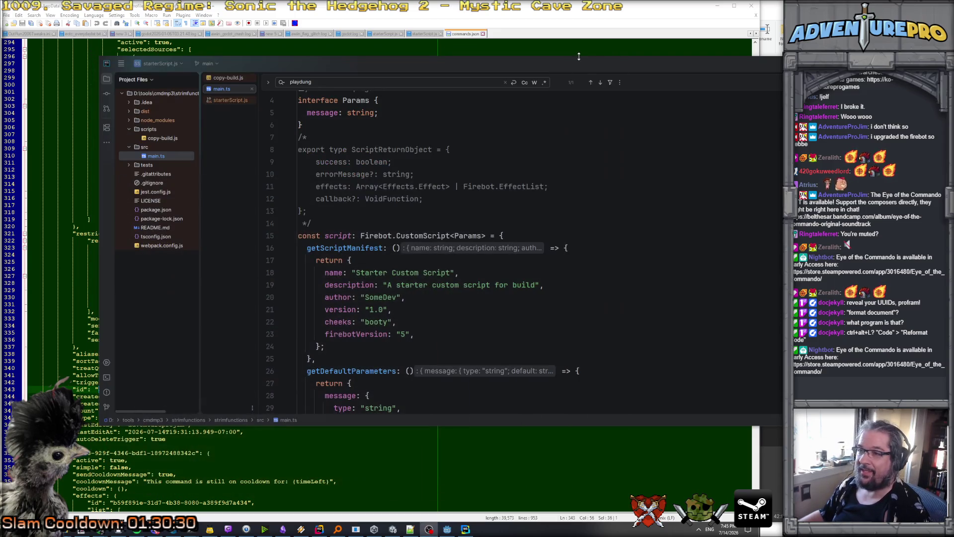
{"action": "left_click", "coordinate": [569, 233]}
{"action": "scroll", "coordinate": [569, 234], "scroll_direction": "down", "scroll_amount": 3}
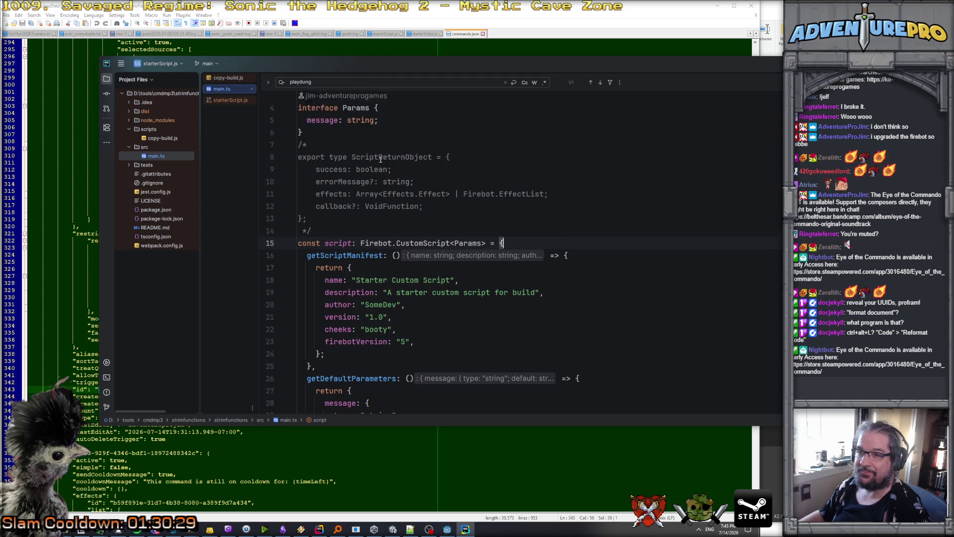
{"action": "left_click", "coordinate": [230, 100]}
{"action": "left_click", "coordinate": [223, 89]}
{"action": "scroll", "coordinate": [421, 206], "scroll_direction": "up", "scroll_amount": 4}
{"action": "scroll", "coordinate": [420, 206], "scroll_direction": "down", "scroll_amount": 3}
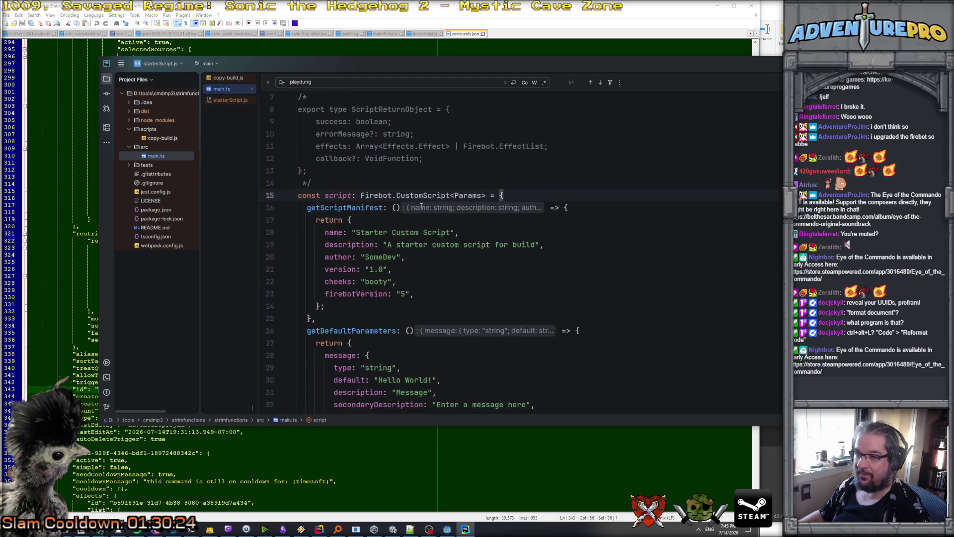
{"action": "scroll", "coordinate": [420, 206], "scroll_direction": "up", "scroll_amount": 3}
{"action": "scroll", "coordinate": [421, 206], "scroll_direction": "down", "scroll_amount": 10}
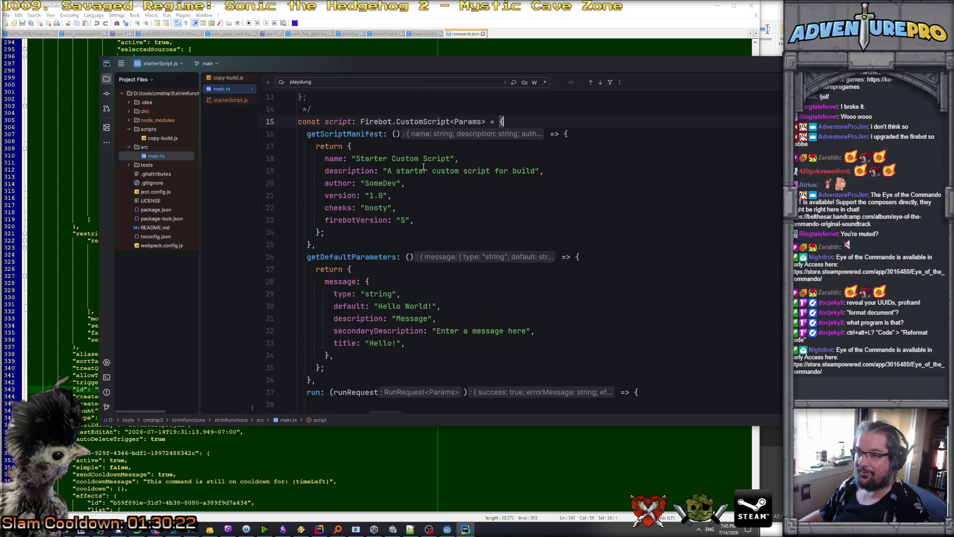
{"action": "scroll", "coordinate": [416, 185], "scroll_direction": "up", "scroll_amount": 5}
{"action": "scroll", "coordinate": [539, 259], "scroll_direction": "down", "scroll_amount": 4}
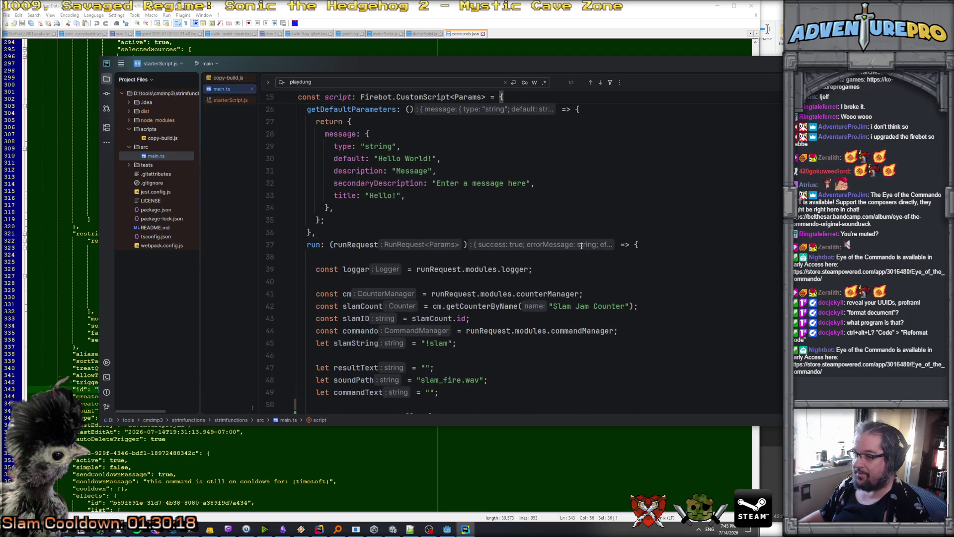
Inspect the run function signature, runRequest usages, the logger declaration and the else branch on line 75.
{"action": "left_click", "coordinate": [630, 246]}
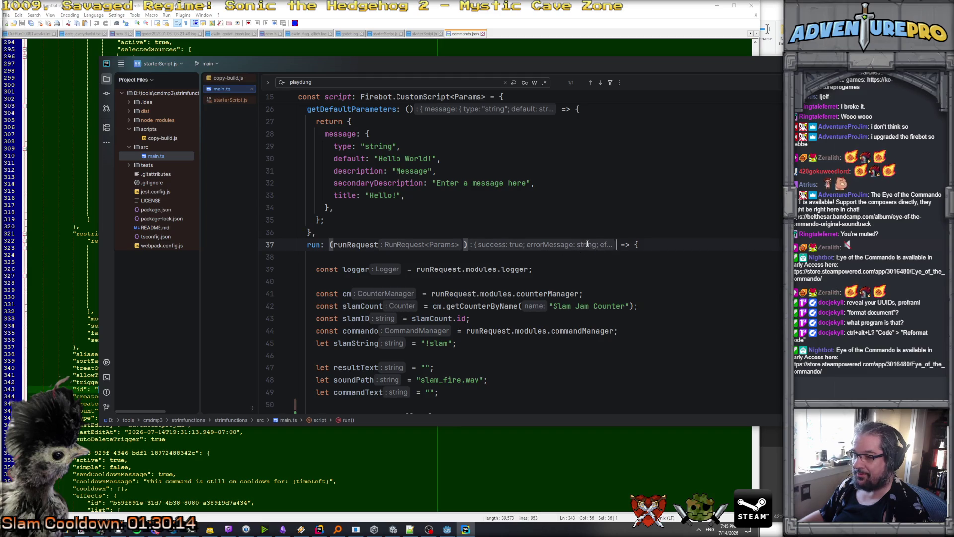
{"action": "left_click", "coordinate": [423, 246]}
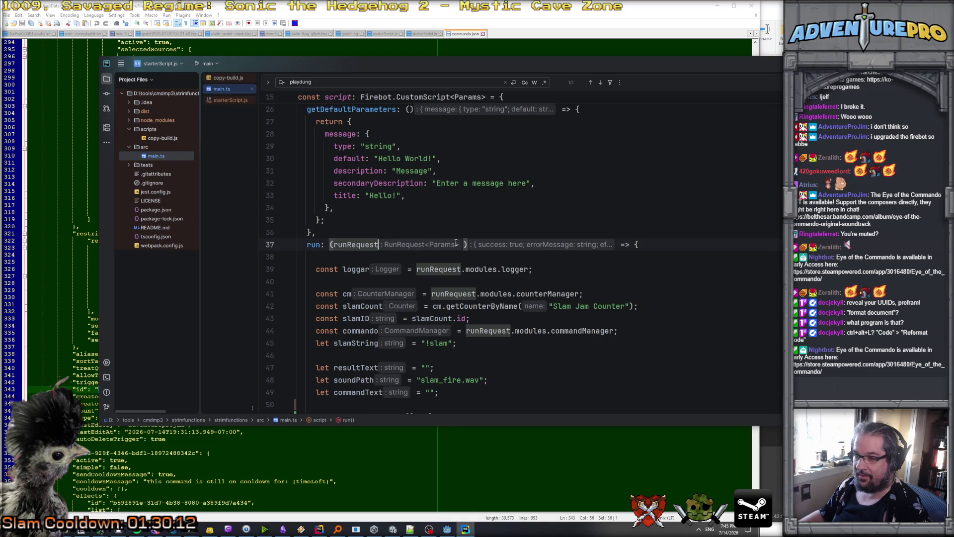
{"action": "scroll", "coordinate": [386, 243], "scroll_direction": "down", "scroll_amount": 1}
{"action": "left_click", "coordinate": [467, 229]}
{"action": "scroll", "coordinate": [482, 241], "scroll_direction": "down", "scroll_amount": 1}
{"action": "scroll", "coordinate": [481, 240], "scroll_direction": "down", "scroll_amount": 1}
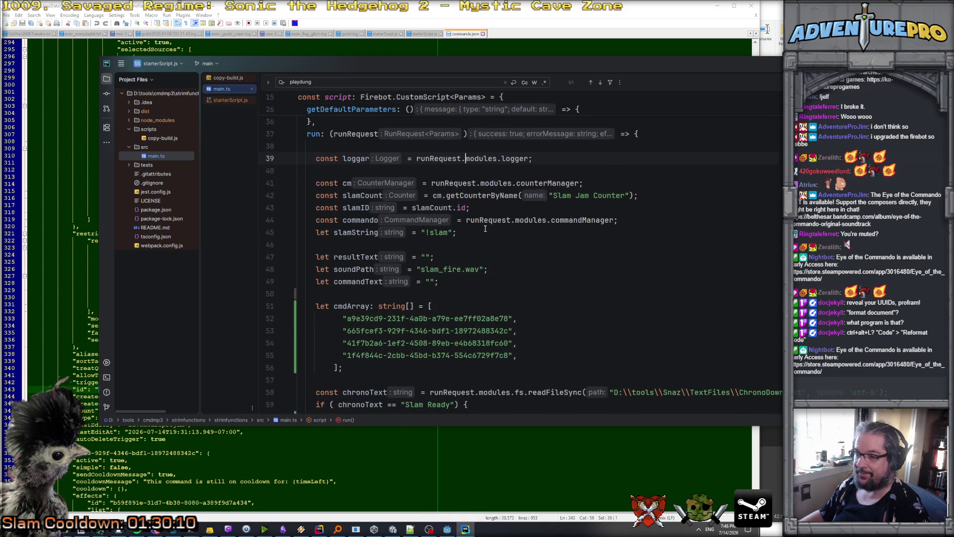
{"action": "scroll", "coordinate": [485, 228], "scroll_direction": "down", "scroll_amount": 4}
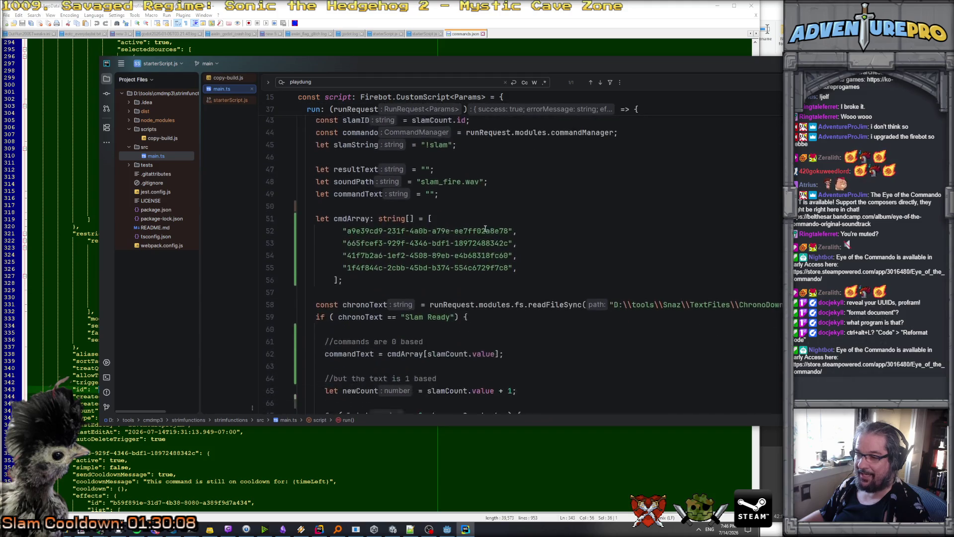
{"action": "scroll", "coordinate": [485, 228], "scroll_direction": "up", "scroll_amount": 1}
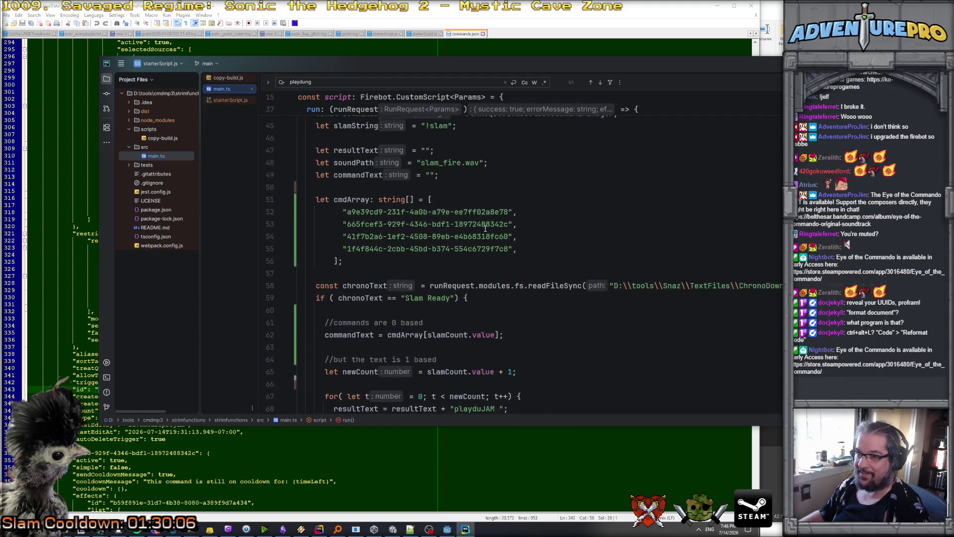
{"action": "scroll", "coordinate": [432, 228], "scroll_direction": "down", "scroll_amount": 2}
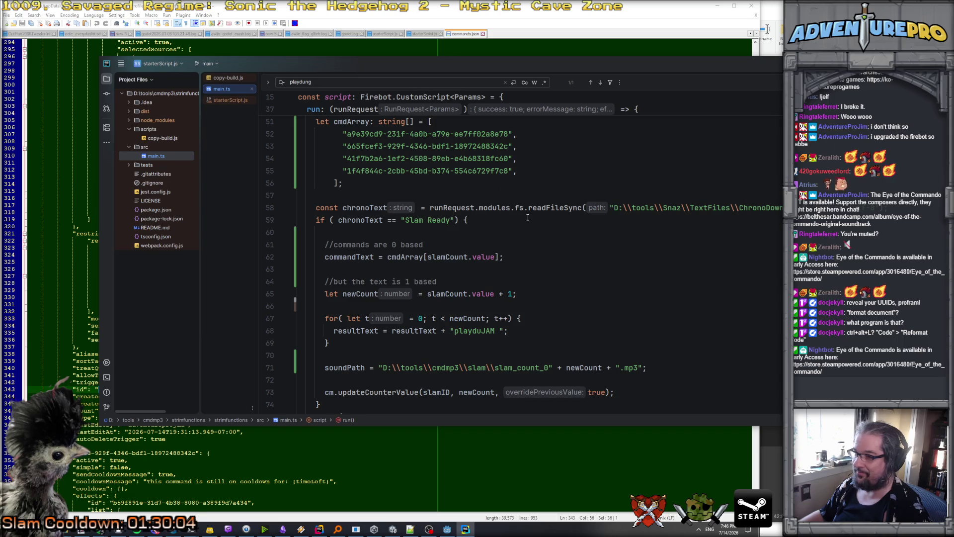
{"action": "scroll", "coordinate": [447, 219], "scroll_direction": "up", "scroll_amount": 1}
{"action": "scroll", "coordinate": [497, 224], "scroll_direction": "down", "scroll_amount": 1}
{"action": "scroll", "coordinate": [497, 226], "scroll_direction": "up", "scroll_amount": 3}
{"action": "scroll", "coordinate": [397, 249], "scroll_direction": "down", "scroll_amount": 3}
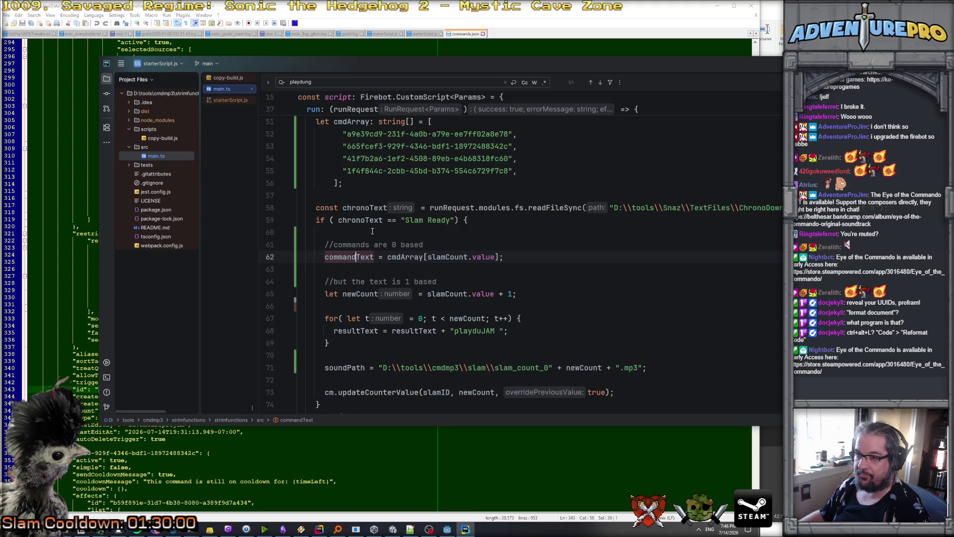
{"action": "scroll", "coordinate": [367, 248], "scroll_direction": "down", "scroll_amount": 4}
{"action": "left_click", "coordinate": [359, 274]}
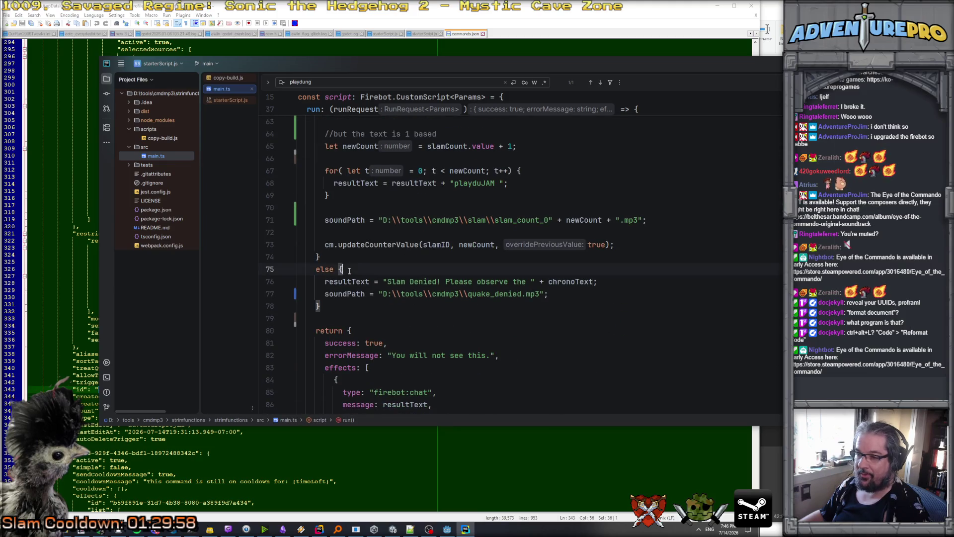
{"action": "scroll", "coordinate": [359, 274], "scroll_direction": "down", "scroll_amount": 1}
{"action": "scroll", "coordinate": [361, 272], "scroll_direction": "down", "scroll_amount": 5}
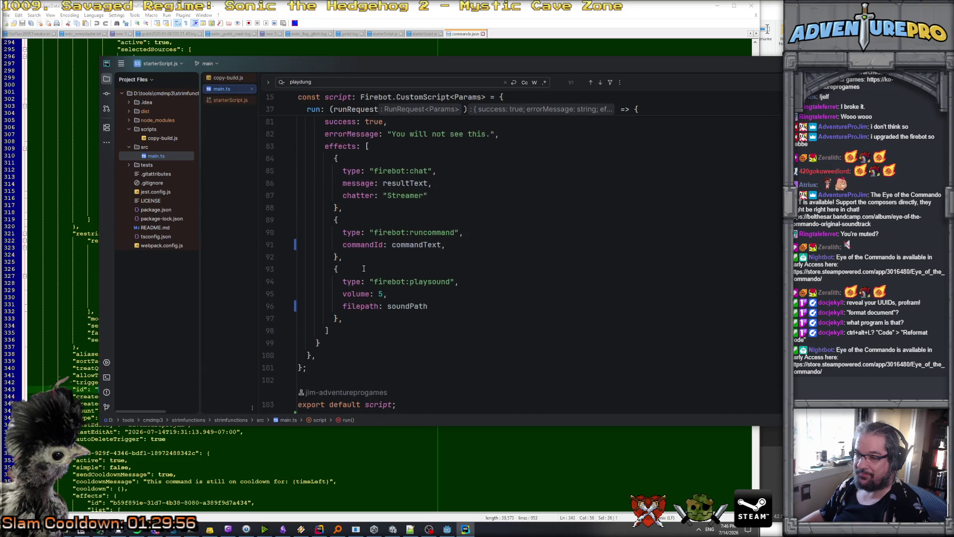
{"action": "scroll", "coordinate": [365, 266], "scroll_direction": "down", "scroll_amount": 1}
Trace commandText, resultText and soundPath usages and the errorMessage entry in the returned result.
{"action": "left_click", "coordinate": [409, 208]}
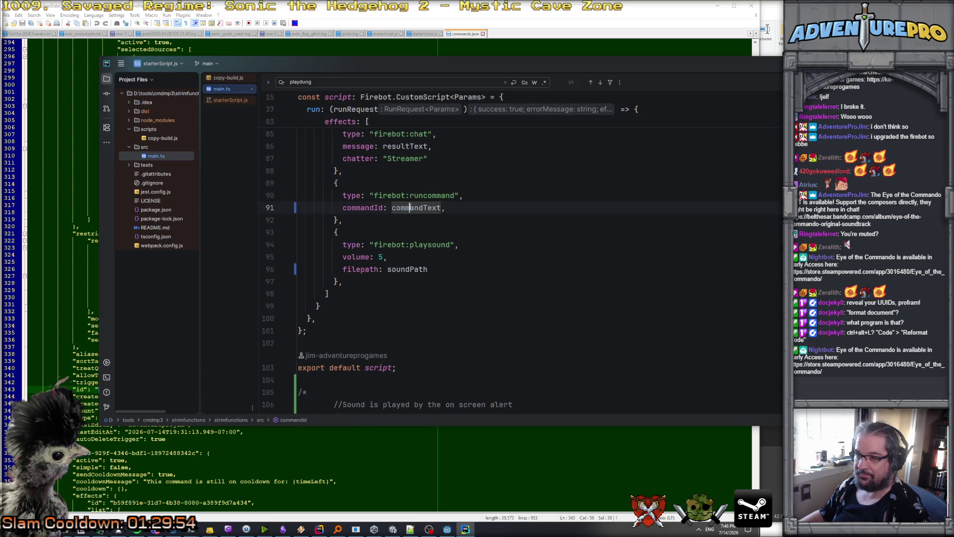
{"action": "scroll", "coordinate": [406, 227], "scroll_direction": "up", "scroll_amount": 3}
{"action": "scroll", "coordinate": [405, 227], "scroll_direction": "up", "scroll_amount": 4}
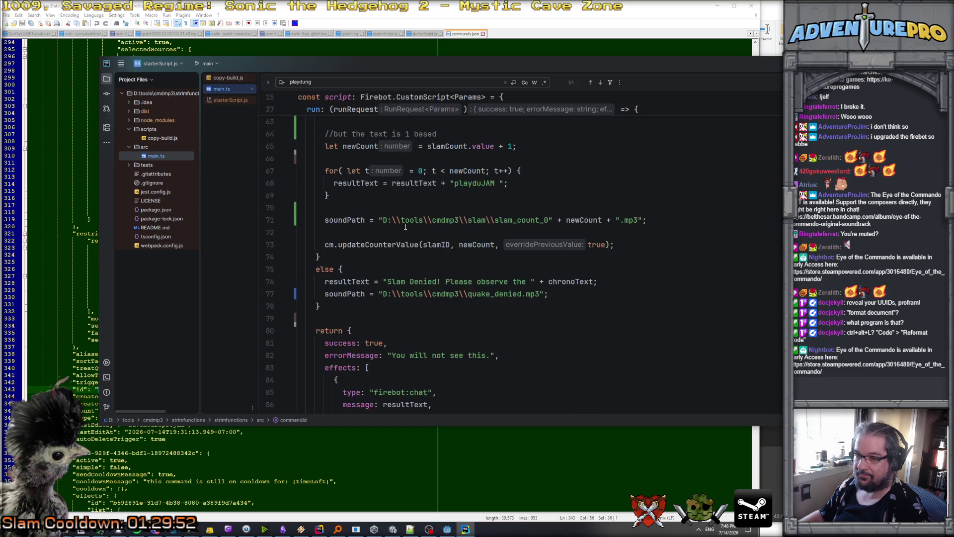
{"action": "left_click", "coordinate": [348, 294]}
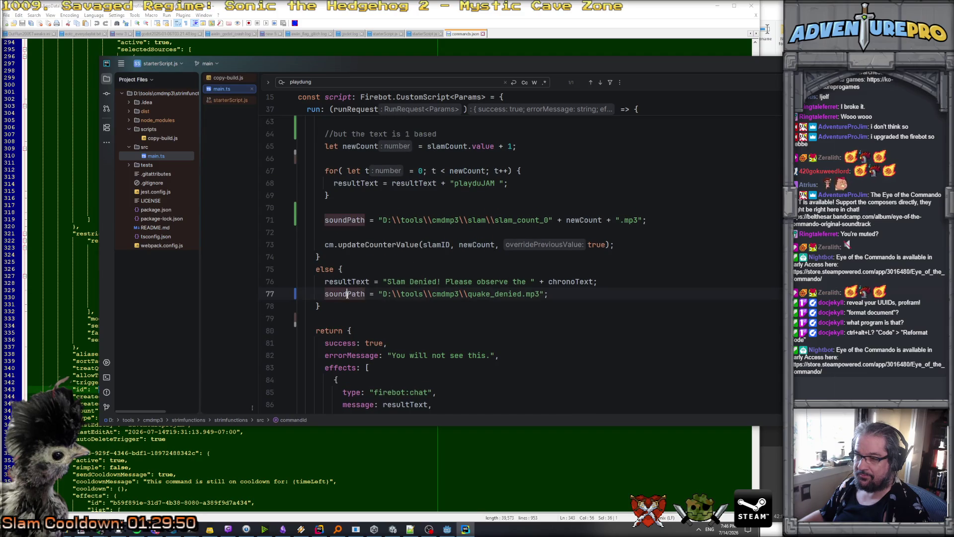
{"action": "double_click", "coordinate": [355, 282]}
{"action": "double_click", "coordinate": [349, 297]}
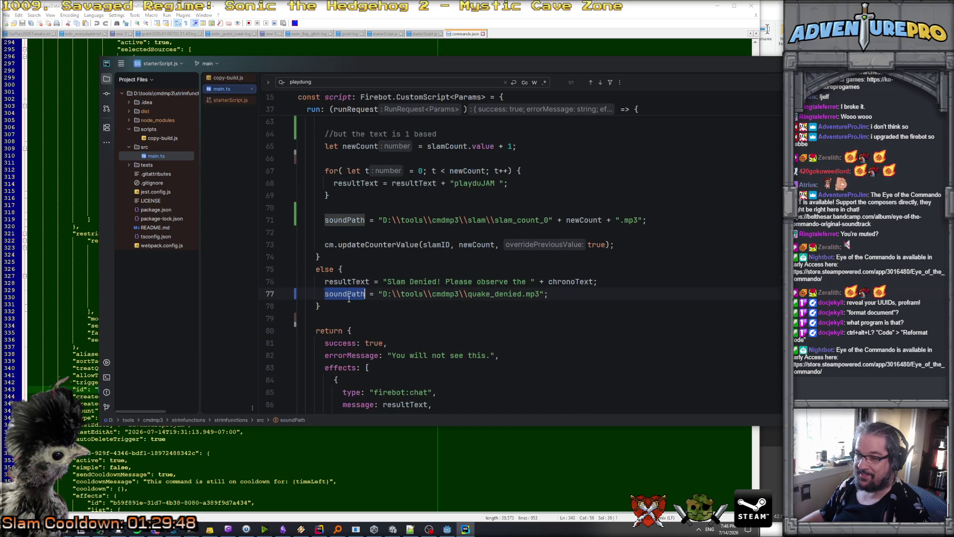
{"action": "scroll", "coordinate": [351, 299], "scroll_direction": "down", "scroll_amount": 4}
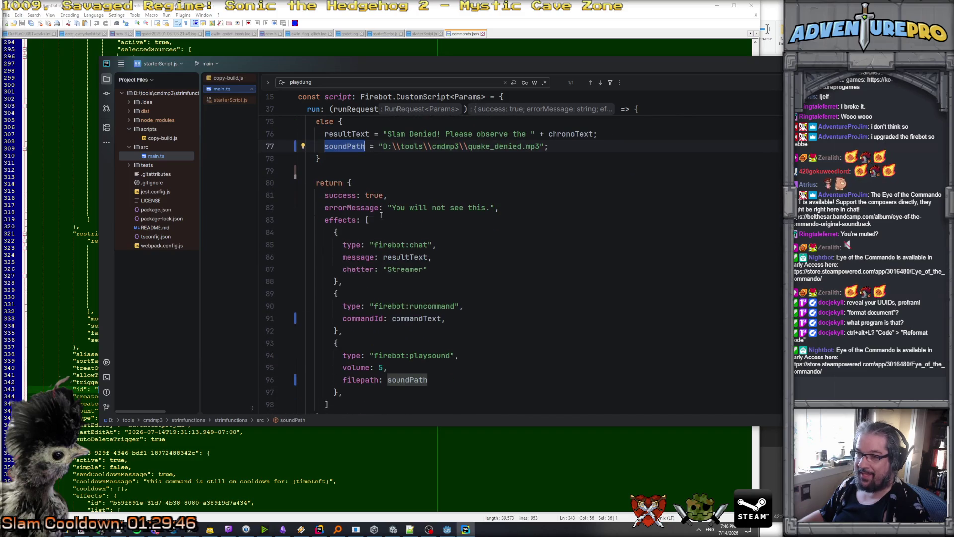
{"action": "left_click", "coordinate": [375, 189]}
{"action": "left_click", "coordinate": [381, 208]}
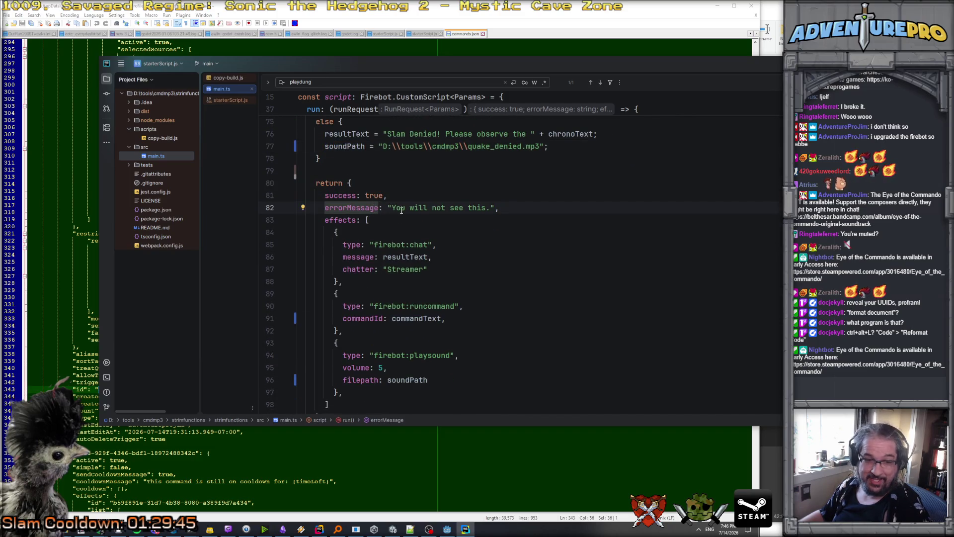
{"action": "scroll", "coordinate": [390, 356], "scroll_direction": "down", "scroll_amount": 1}
{"action": "scroll", "coordinate": [390, 356], "scroll_direction": "down", "scroll_amount": 8}
{"action": "scroll", "coordinate": [398, 262], "scroll_direction": "up", "scroll_amount": 6}
{"action": "scroll", "coordinate": [397, 262], "scroll_direction": "up", "scroll_amount": 2}
{"action": "left_click", "coordinate": [405, 343]}
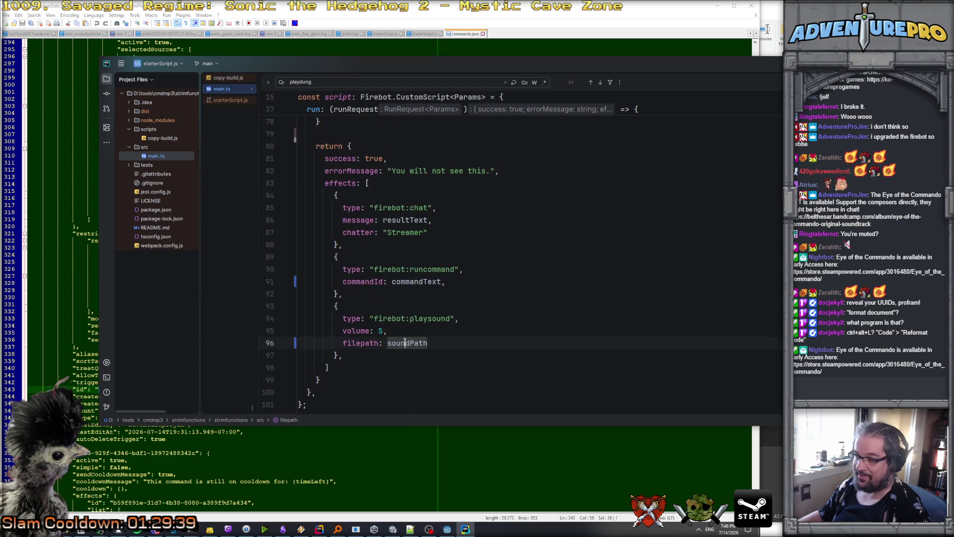
{"action": "left_click", "coordinate": [415, 281]}
{"action": "scroll", "coordinate": [417, 273], "scroll_direction": "up", "scroll_amount": 15}
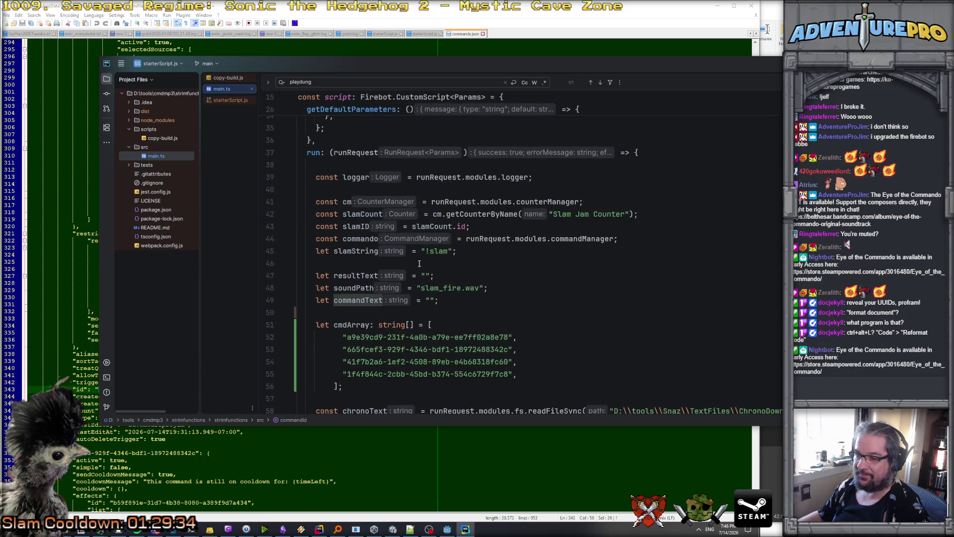
{"action": "scroll", "coordinate": [419, 264], "scroll_direction": "down", "scroll_amount": 2}
Highlight cmdArray, where commandText is taken from it, and chronoText on line 59.
{"action": "left_click", "coordinate": [342, 258]}
{"action": "scroll", "coordinate": [386, 237], "scroll_direction": "down", "scroll_amount": 5}
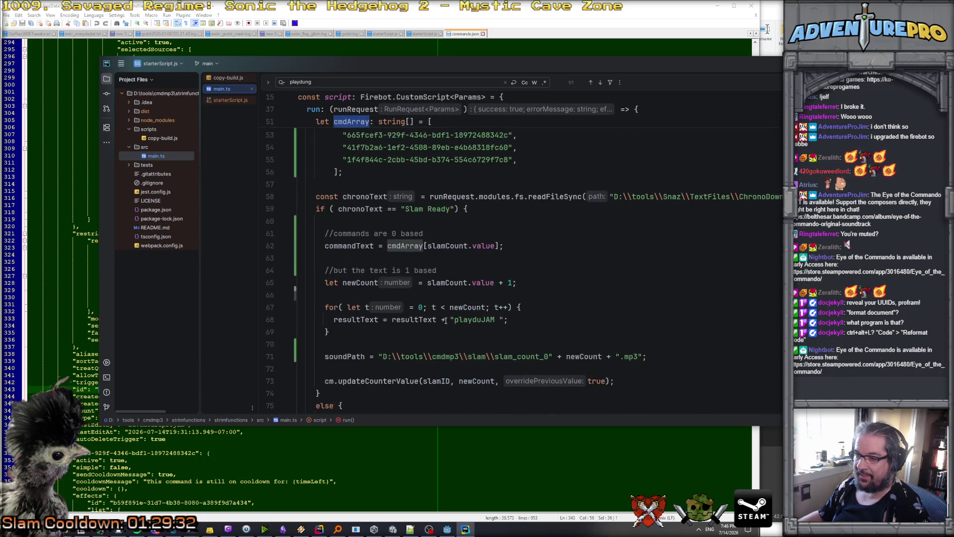
{"action": "left_click", "coordinate": [351, 208]}
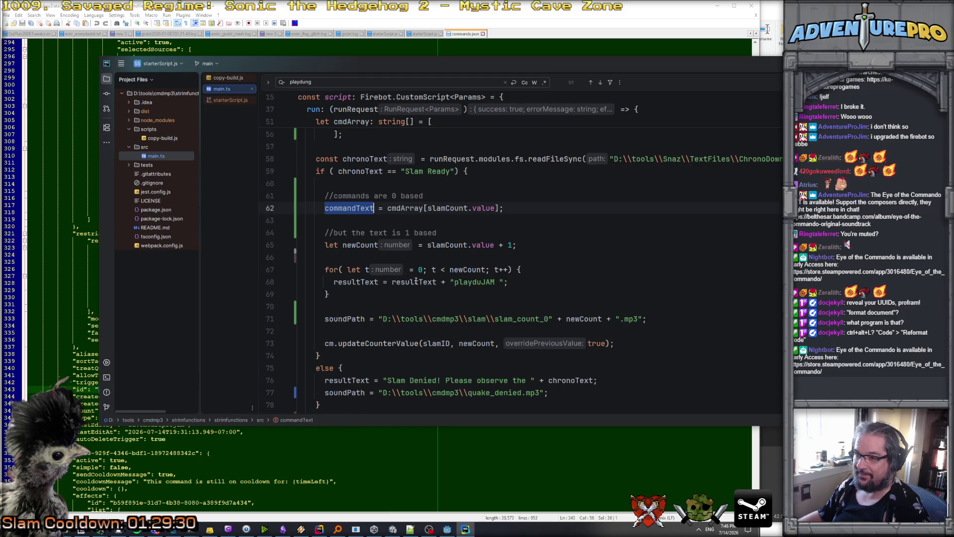
{"action": "scroll", "coordinate": [434, 302], "scroll_direction": "down", "scroll_amount": 2}
{"action": "scroll", "coordinate": [435, 302], "scroll_direction": "up", "scroll_amount": 3}
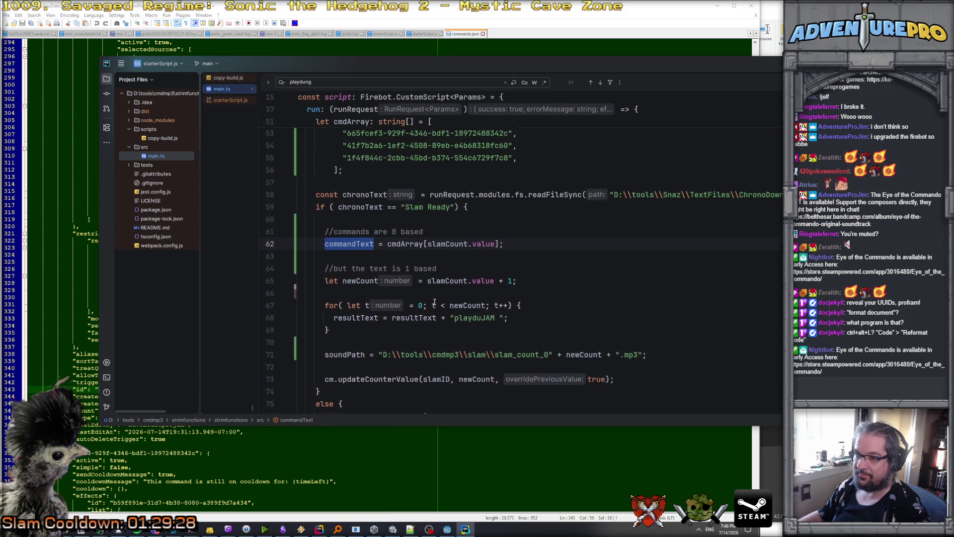
{"action": "scroll", "coordinate": [368, 274], "scroll_direction": "down", "scroll_amount": 4}
{"action": "scroll", "coordinate": [368, 274], "scroll_direction": "up", "scroll_amount": 4}
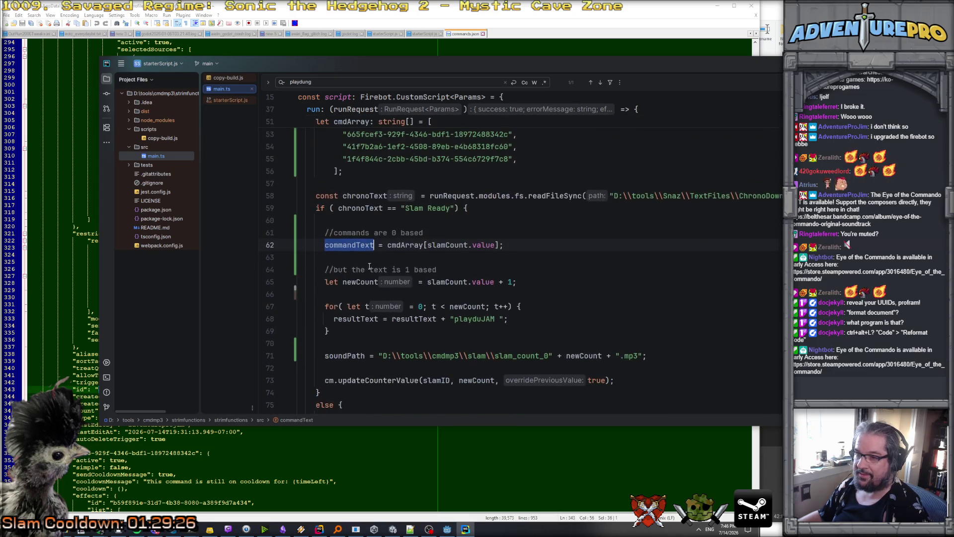
{"action": "left_click", "coordinate": [366, 221]}
{"action": "double_click", "coordinate": [364, 208]}
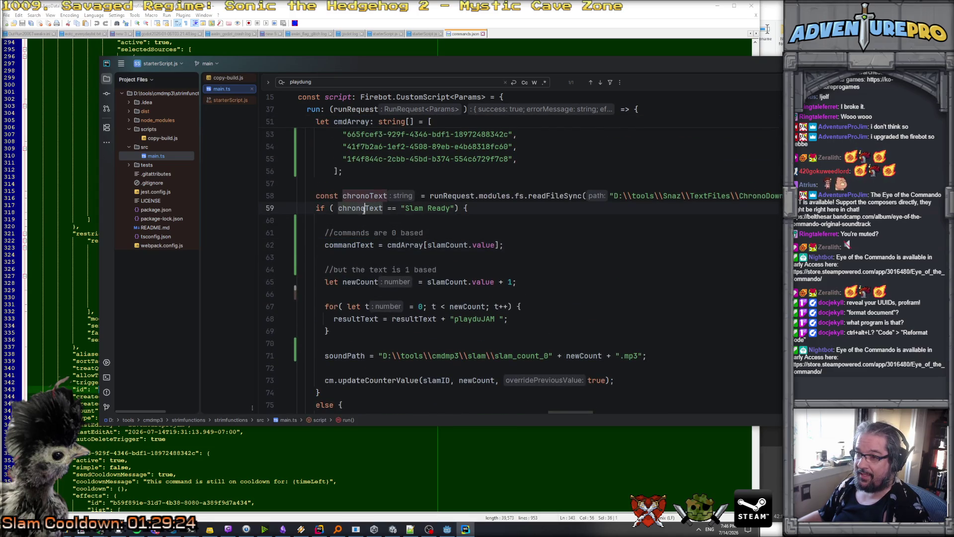
{"action": "double_click", "coordinate": [358, 246]}
{"action": "left_click", "coordinate": [452, 244]}
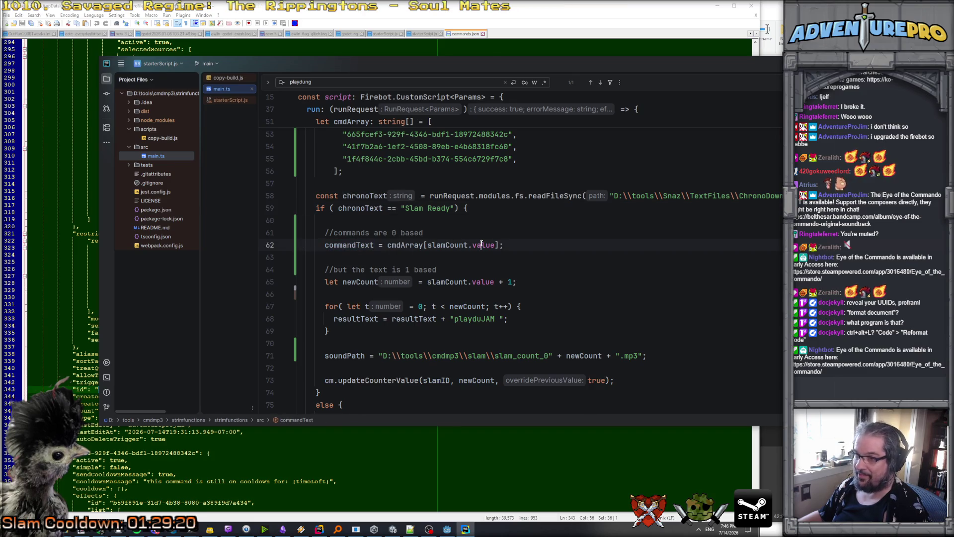
{"action": "scroll", "coordinate": [462, 243], "scroll_direction": "up", "scroll_amount": 3}
{"action": "scroll", "coordinate": [406, 232], "scroll_direction": "up", "scroll_amount": 8}
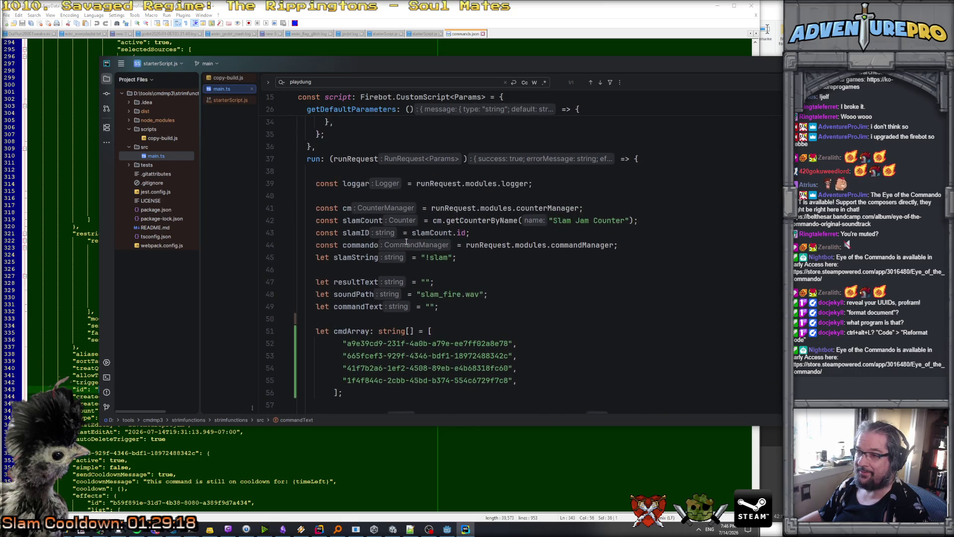
{"action": "scroll", "coordinate": [406, 241], "scroll_direction": "down", "scroll_amount": 9}
{"action": "scroll", "coordinate": [406, 241], "scroll_direction": "down", "scroll_amount": 3}
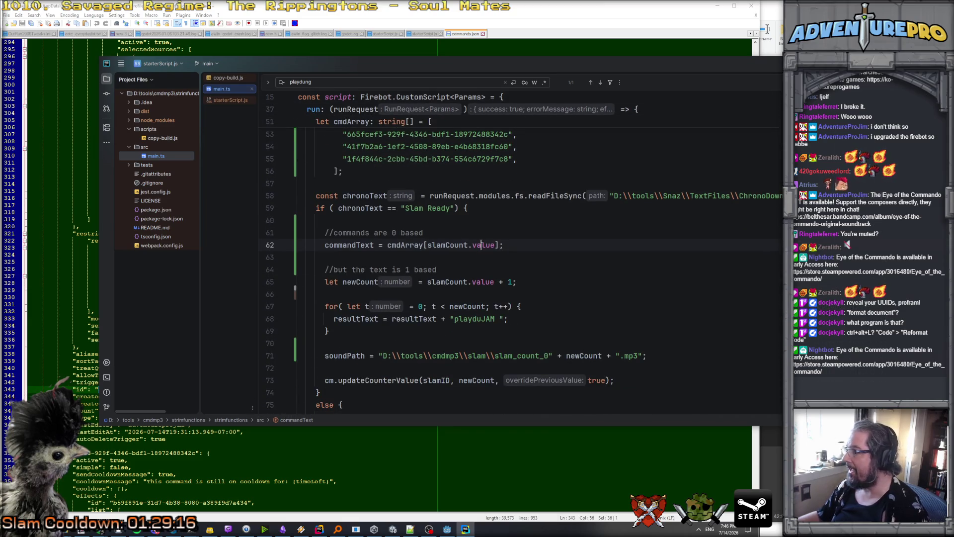
Move the code editor and commands JSON window aside and return to the Godot editor.
{"action": "left_click", "coordinate": [671, 39]}
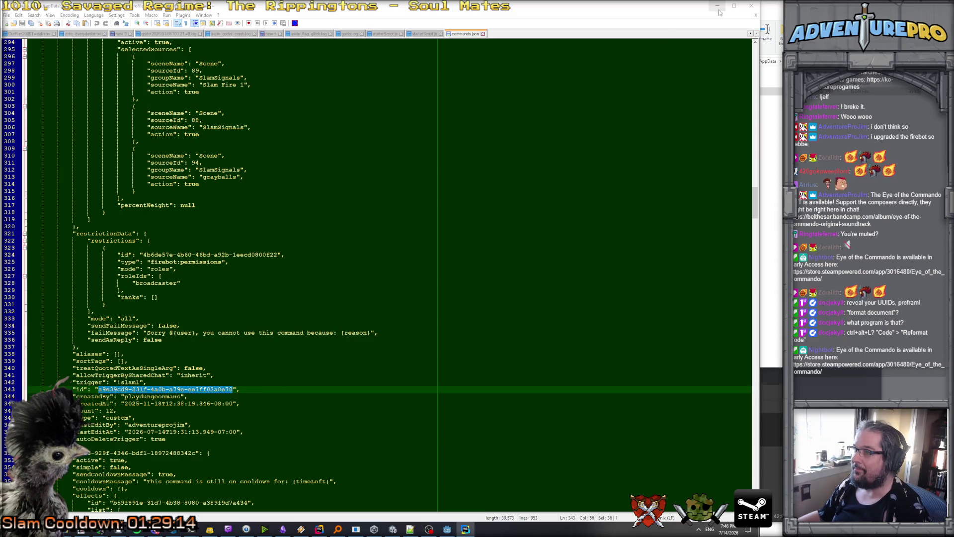
{"action": "left_click", "coordinate": [717, 5]}
{"action": "left_click", "coordinate": [389, 243]}
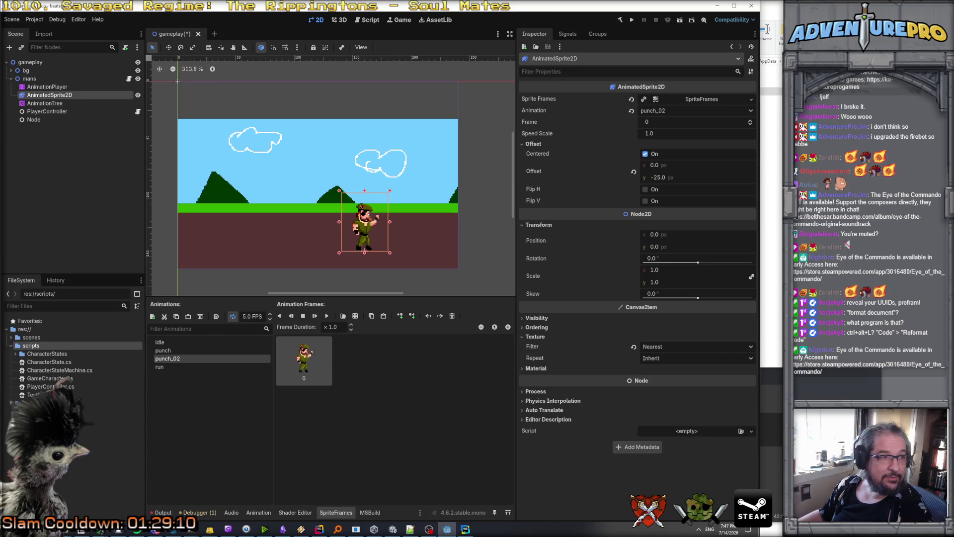
{"action": "key", "text": "alt+Tab"}
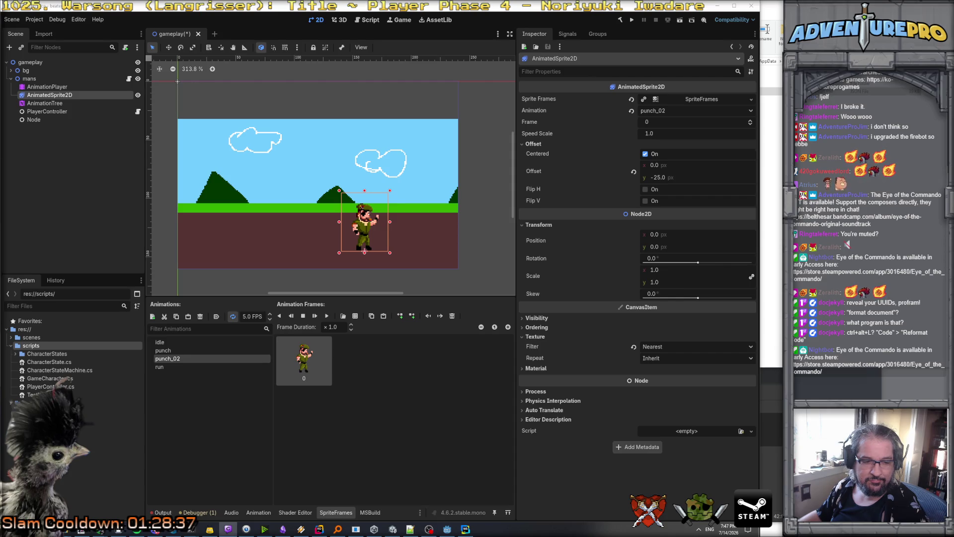
{"action": "left_click", "coordinate": [210, 529]}
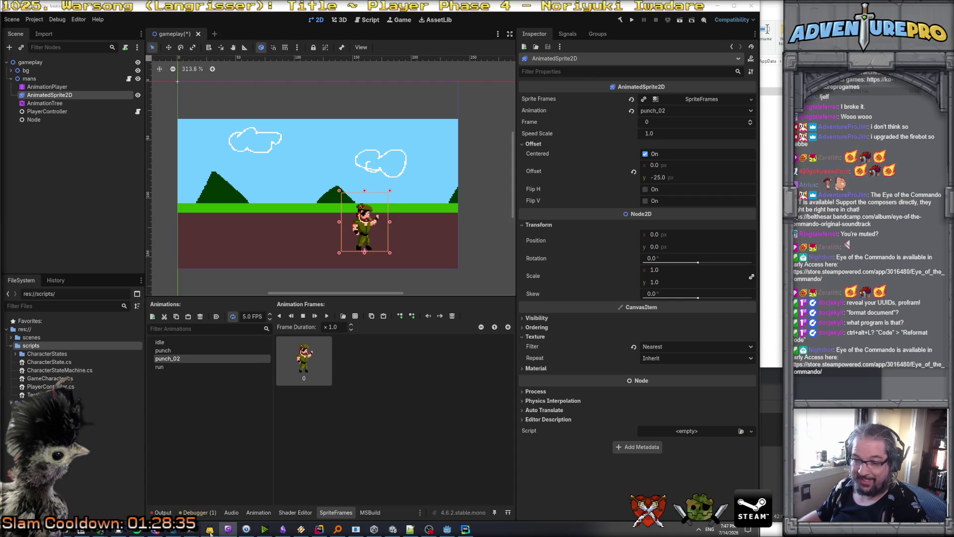
{"action": "left_click", "coordinate": [130, 99]}
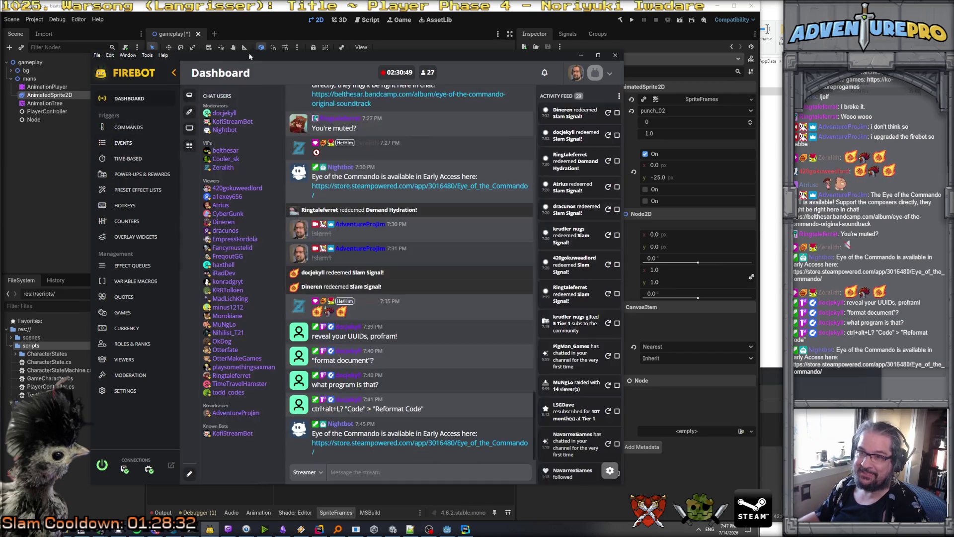
{"action": "left_click_drag", "start_coordinate": [413, 58], "coordinate": [1, 58]}
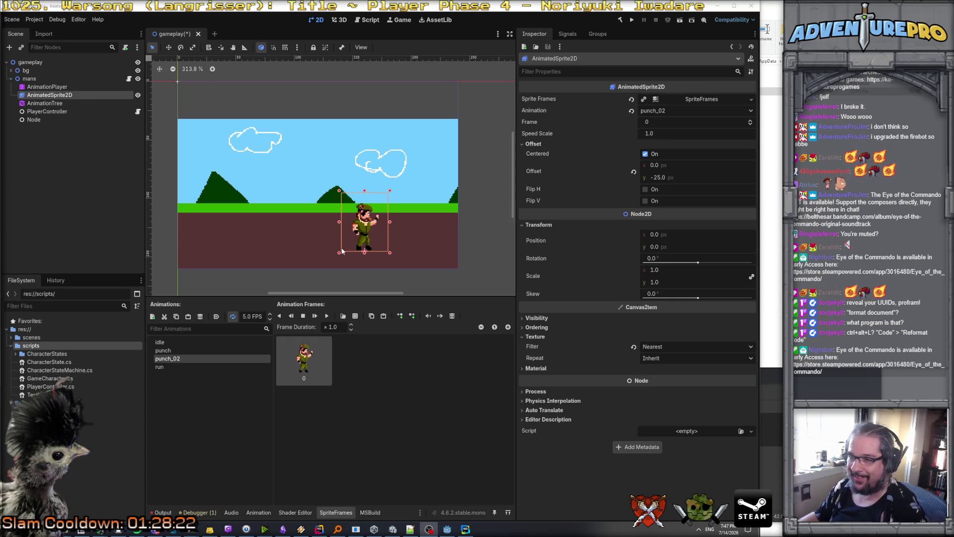
Preview the soldier's punch and idle animations, then open the AnimationTree state machine graph.
{"action": "left_click", "coordinate": [164, 351]}
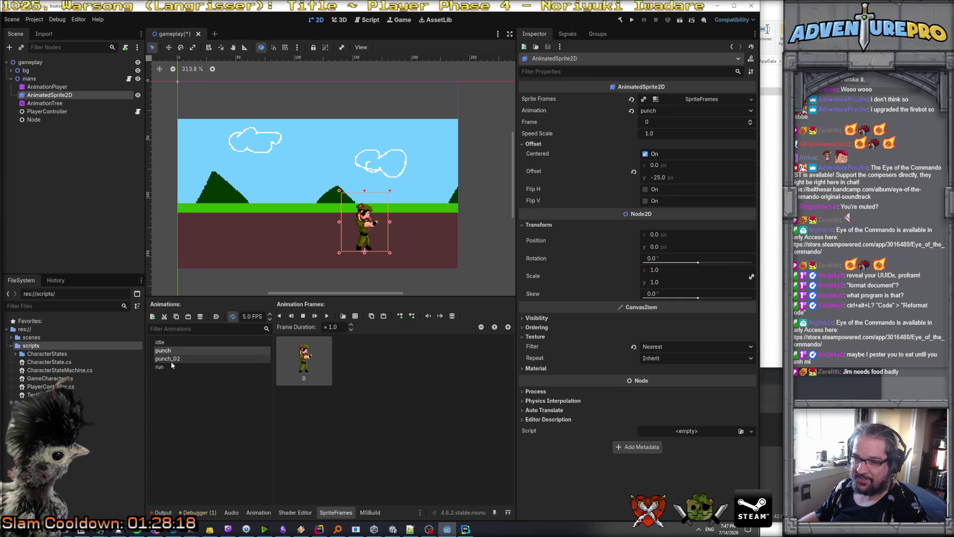
{"action": "left_click", "coordinate": [164, 343]}
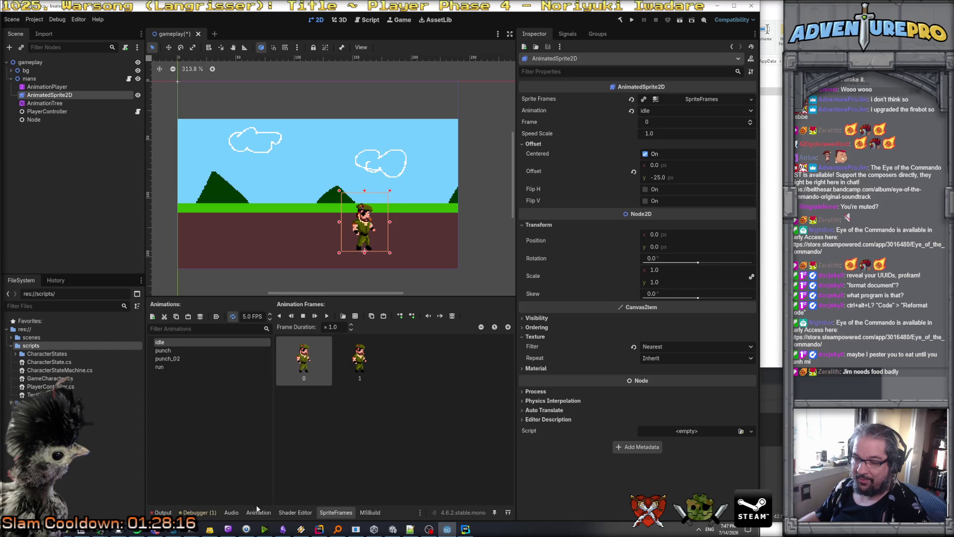
{"action": "left_click", "coordinate": [55, 103]}
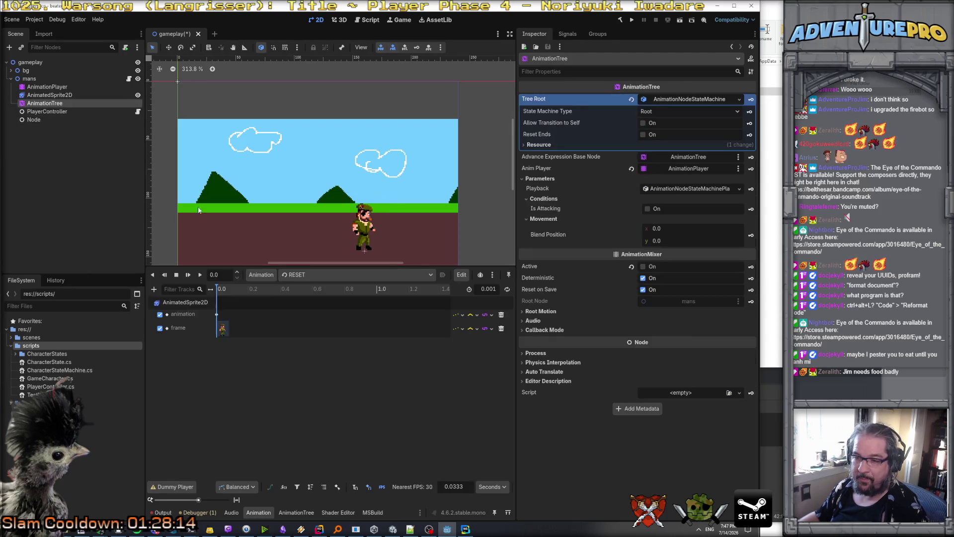
{"action": "left_click", "coordinate": [296, 512]}
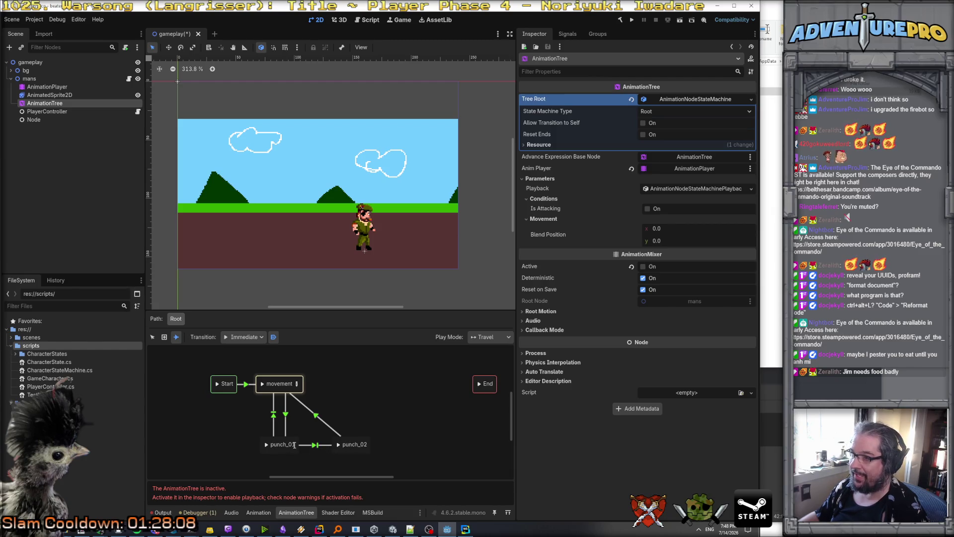
Set the punch_01→punch_02 transition's priority to 2.
{"action": "left_click", "coordinate": [152, 337]}
{"action": "left_click", "coordinate": [314, 445]}
{"action": "left_click", "coordinate": [667, 147]}
{"action": "type", "text": "2"}
{"action": "key", "text": "Return"}
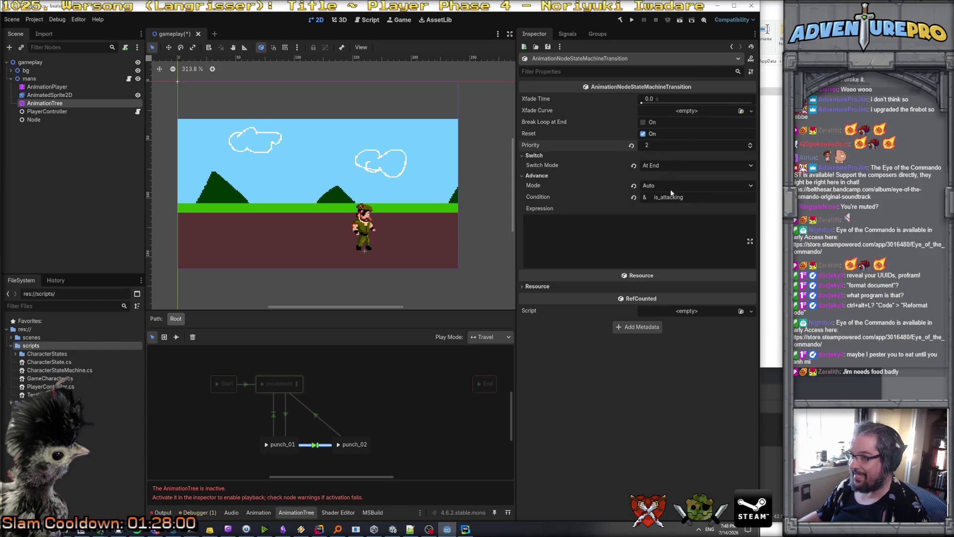
{"action": "left_click", "coordinate": [274, 415]}
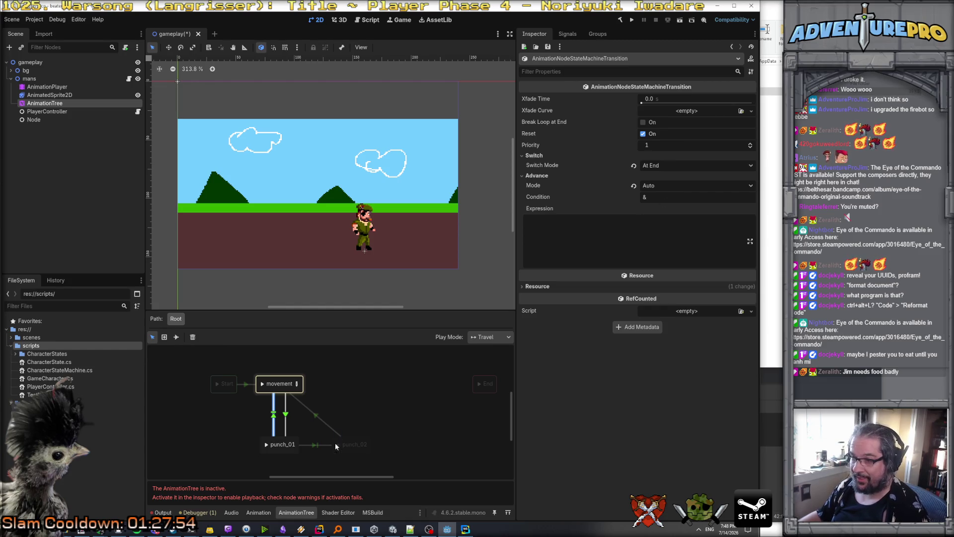
{"action": "left_click", "coordinate": [316, 442]}
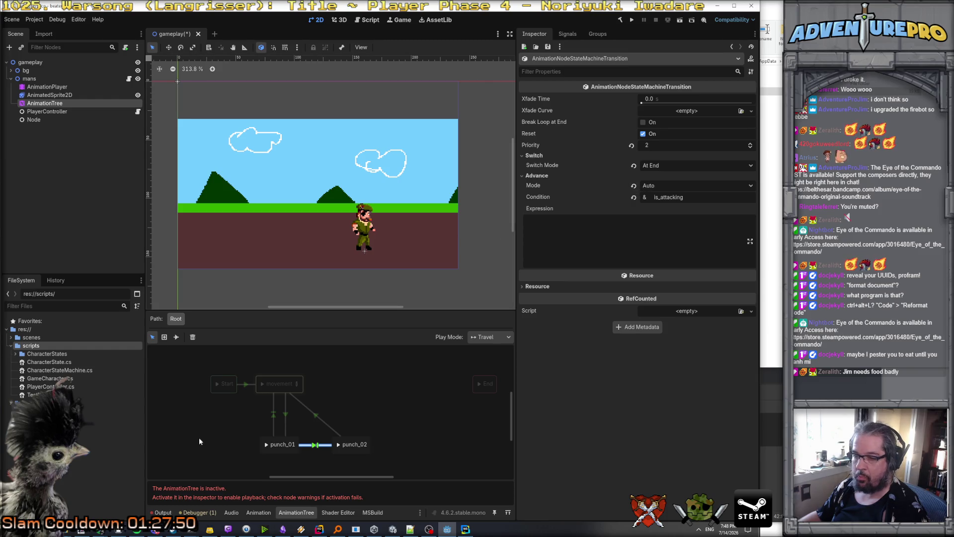
Set movement→punch_01's advance mode to Enabled and open the playback travel() documentation.
{"action": "left_click", "coordinate": [273, 414]}
{"action": "left_click", "coordinate": [655, 186]}
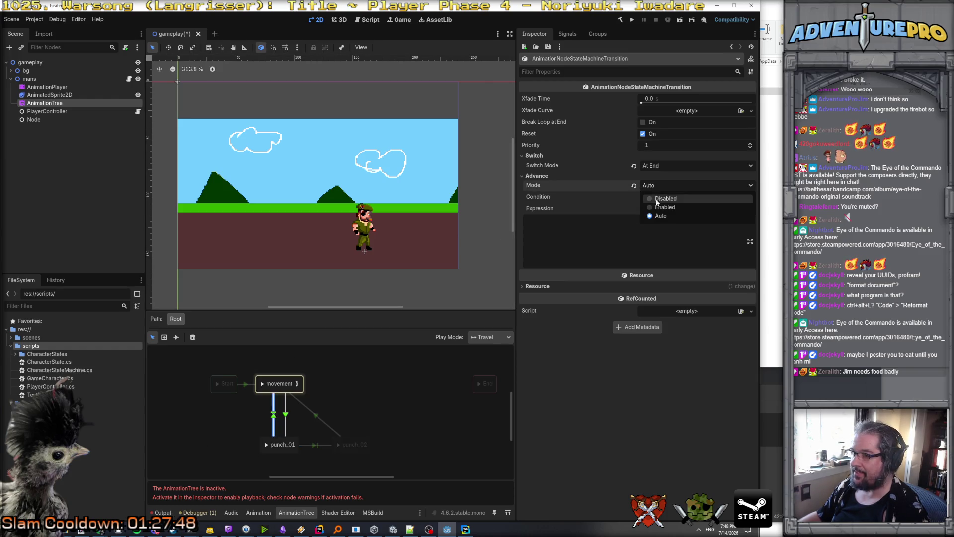
{"action": "left_click", "coordinate": [658, 207]}
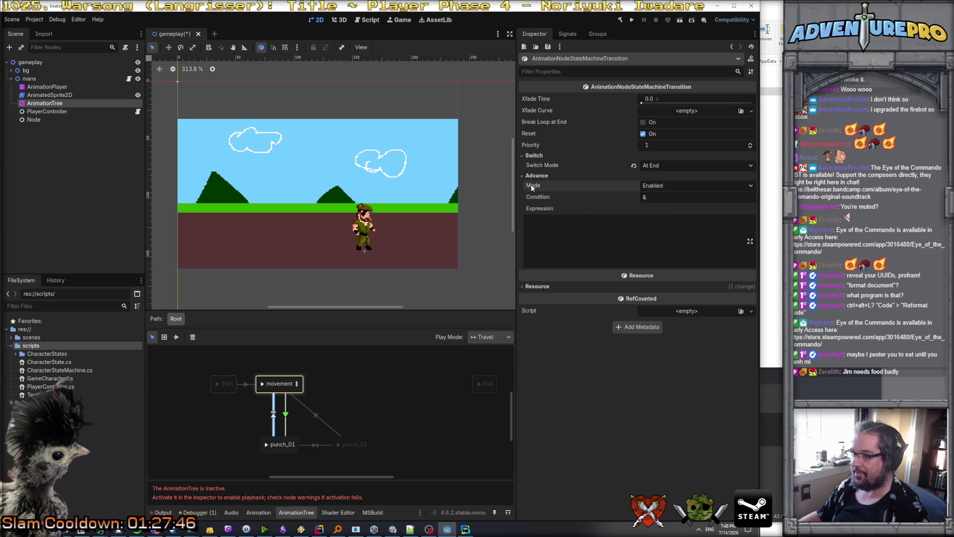
{"action": "mouse_move", "coordinate": [531, 186]}
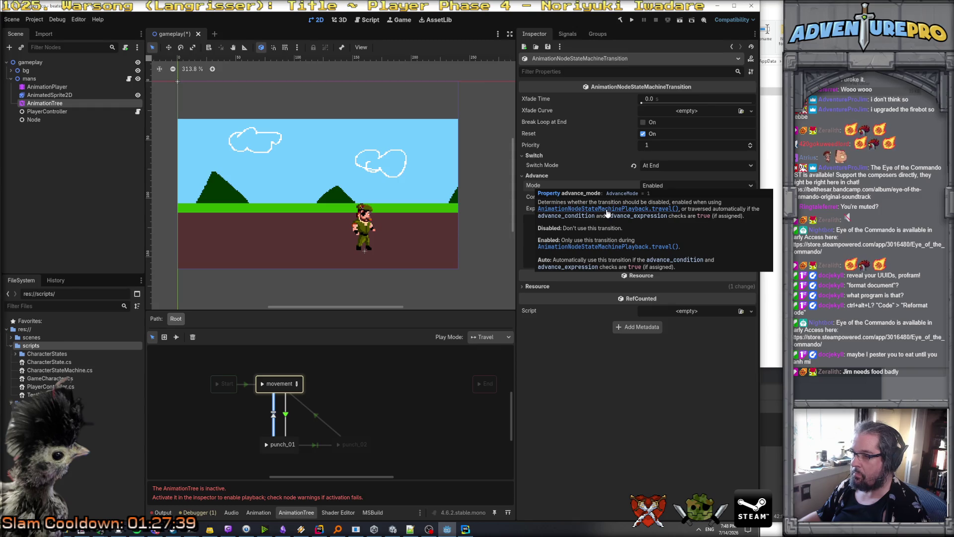
{"action": "left_click", "coordinate": [570, 211]}
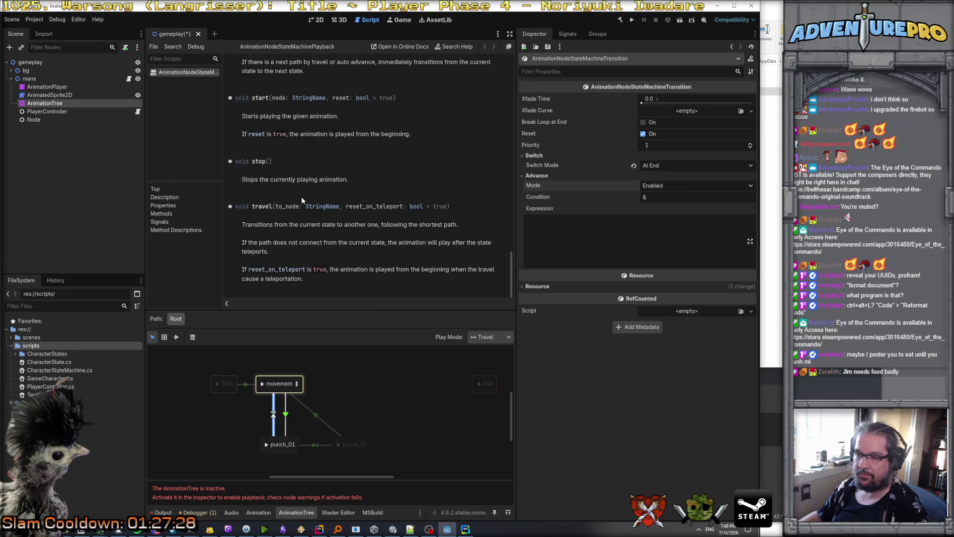
Revert movement→punch_01's advance mode to Auto, save the scene, and test-run the game.
{"action": "left_click", "coordinate": [650, 186]}
{"action": "left_click", "coordinate": [656, 218]}
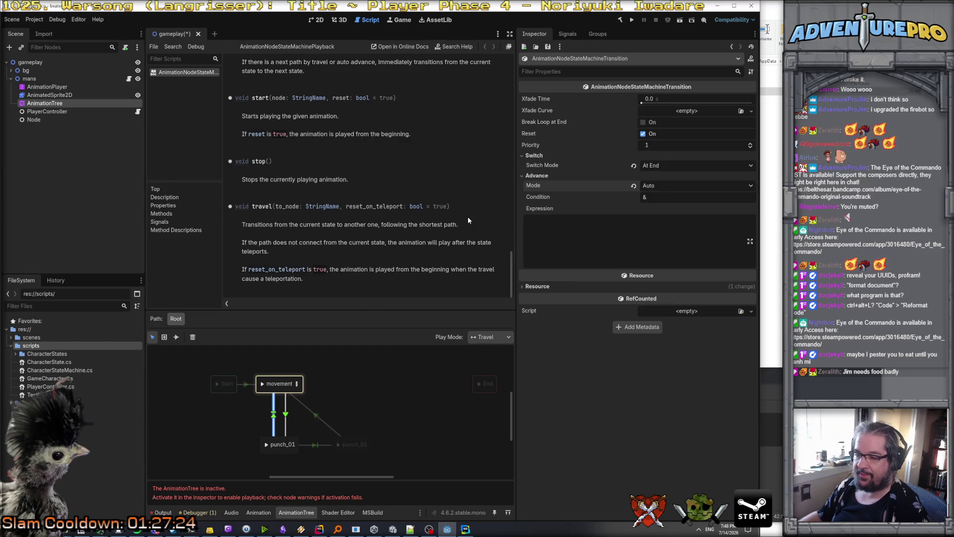
{"action": "key", "text": "ctrl+s"}
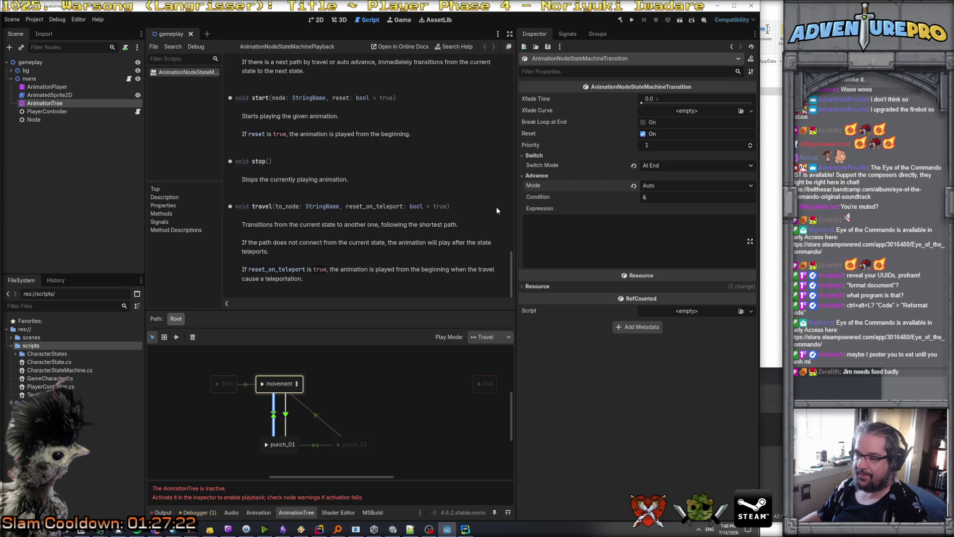
{"action": "left_click", "coordinate": [631, 21]}
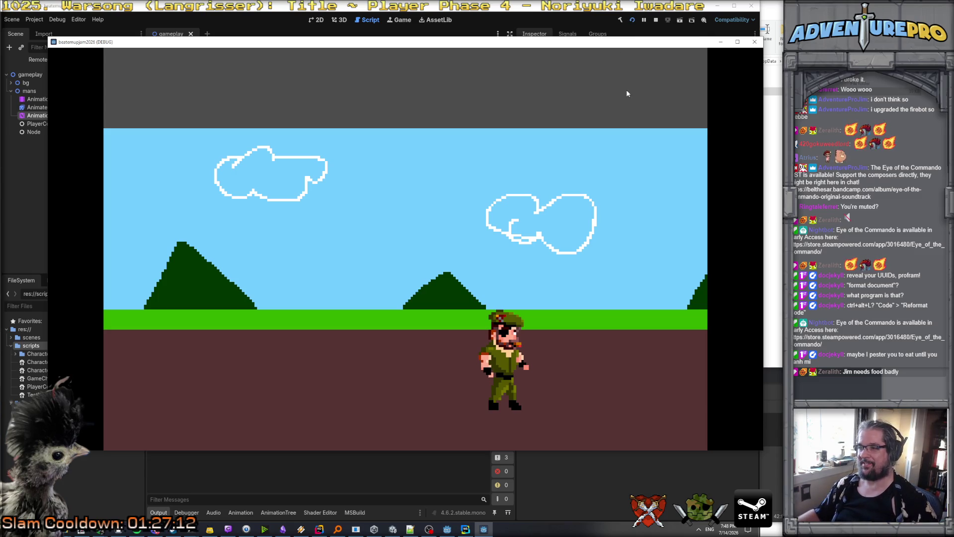
{"action": "left_click", "coordinate": [754, 42]}
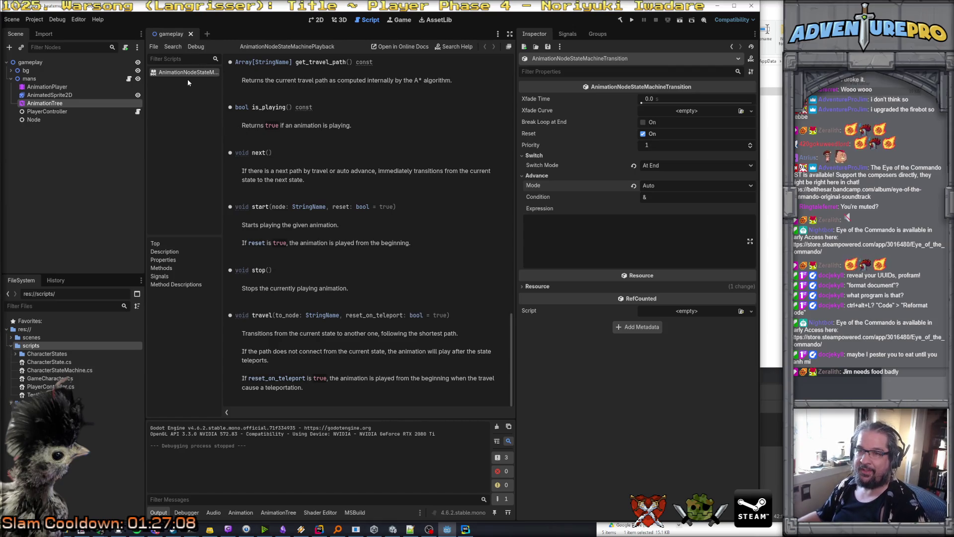
Return to the 2D gameplay scene, inspect its nodes, and enlarge the Output log showing the animation library error.
{"action": "left_click", "coordinate": [340, 21]}
{"action": "left_click", "coordinate": [319, 20]}
{"action": "left_click", "coordinate": [49, 95]}
{"action": "left_click", "coordinate": [44, 104]}
{"action": "left_click", "coordinate": [43, 112]}
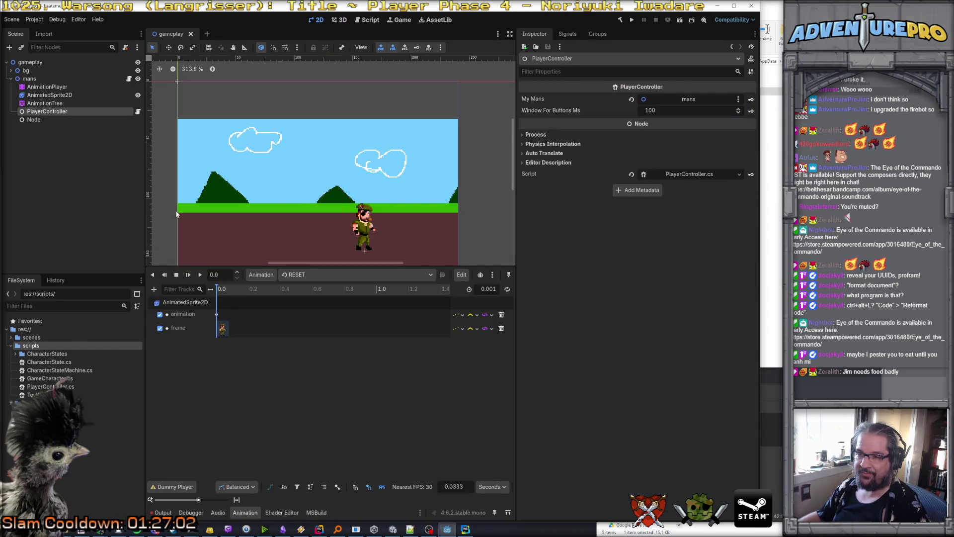
{"action": "left_click", "coordinate": [163, 512]}
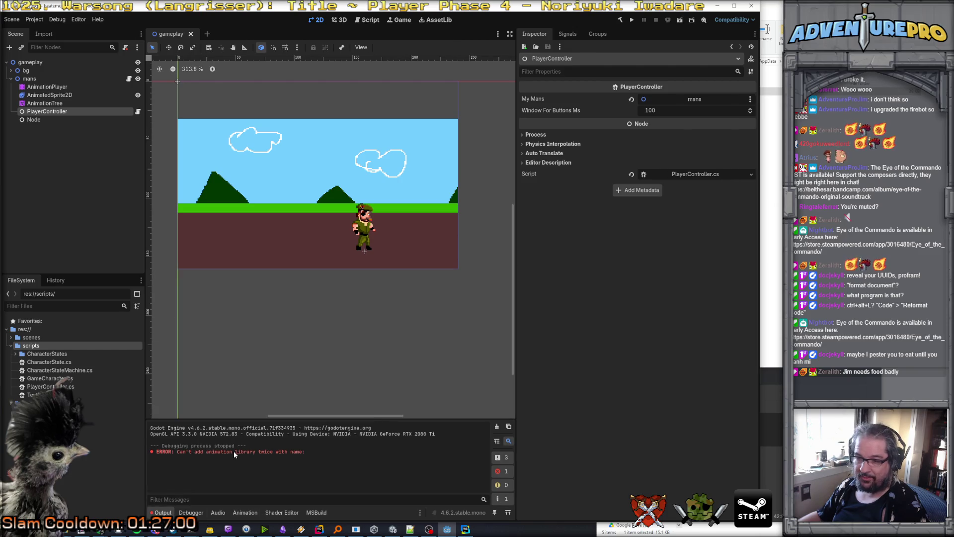
{"action": "left_click_drag", "start_coordinate": [318, 421], "coordinate": [318, 375]}
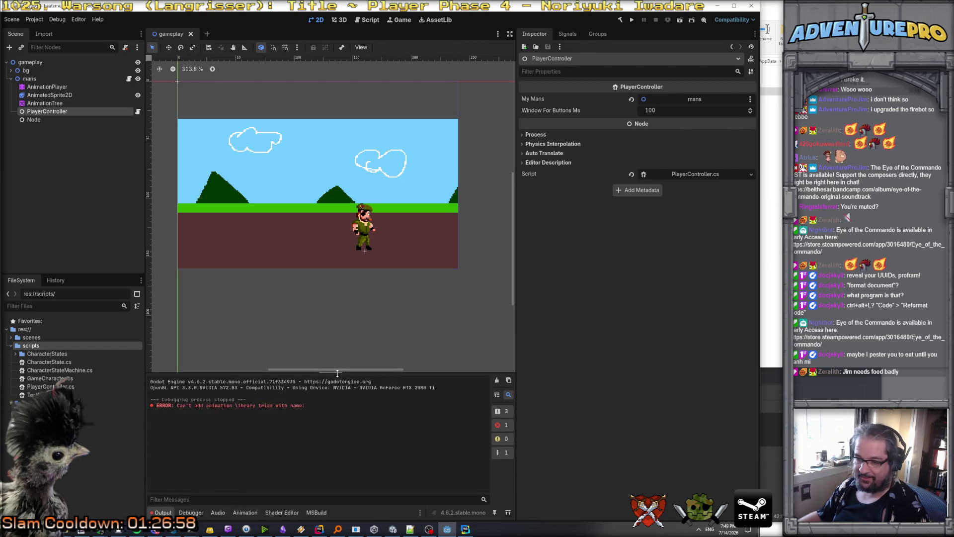
{"action": "left_click", "coordinate": [318, 528]}
{"action": "scroll", "coordinate": [356, 242], "scroll_direction": "up", "scroll_amount": 3}
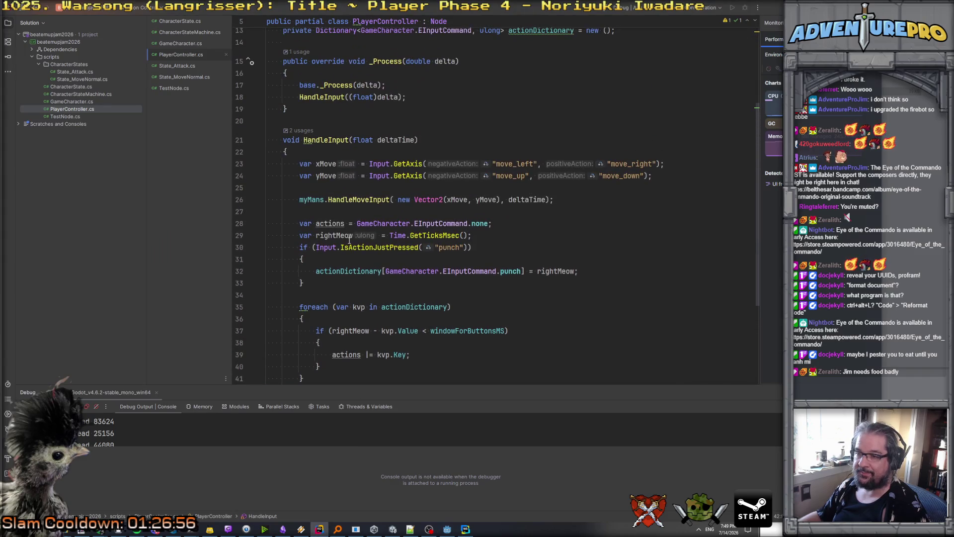
Jump to the HandleMoveInput definition and wrap its early return in braces.
{"action": "scroll", "coordinate": [356, 242], "scroll_direction": "down", "scroll_amount": 1}
{"action": "scroll", "coordinate": [360, 209], "scroll_direction": "up", "scroll_amount": 4}
{"action": "scroll", "coordinate": [366, 174], "scroll_direction": "down", "scroll_amount": 5}
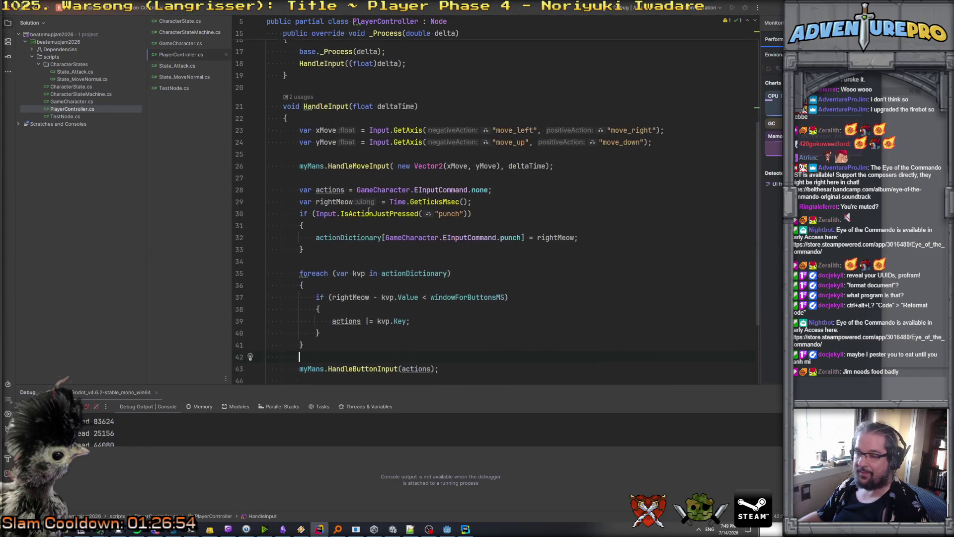
{"action": "left_click", "coordinate": [524, 164]}
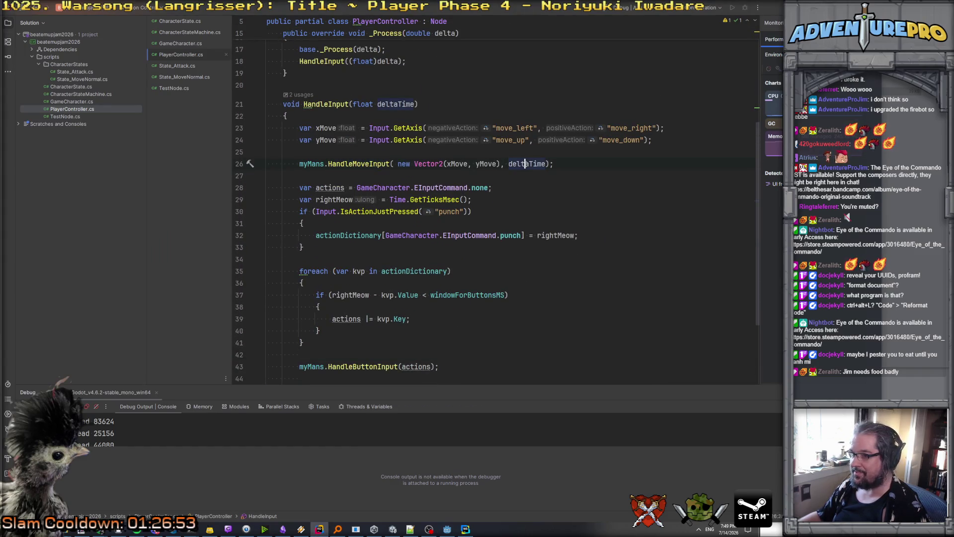
{"action": "left_click", "coordinate": [359, 164], "text": "ctrl"}
{"action": "left_click", "coordinate": [341, 148]}
{"action": "key", "text": "Down"}
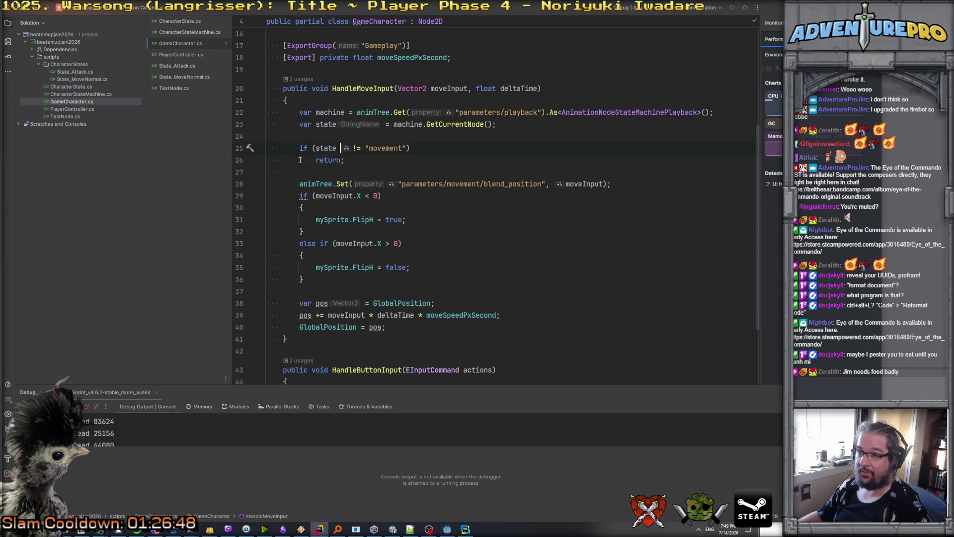
{"action": "type", "text": "{"}
{"action": "key", "text": "Return"}
Add Debug.Print($"State is {state}"); above the early return.
{"action": "left_click", "coordinate": [316, 171]}
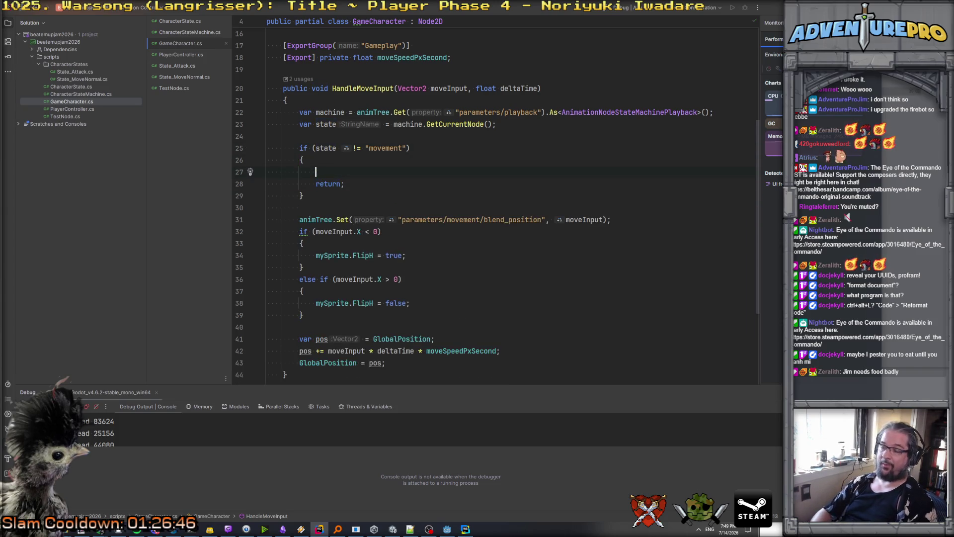
{"action": "type", "text": "Debug.Log"}
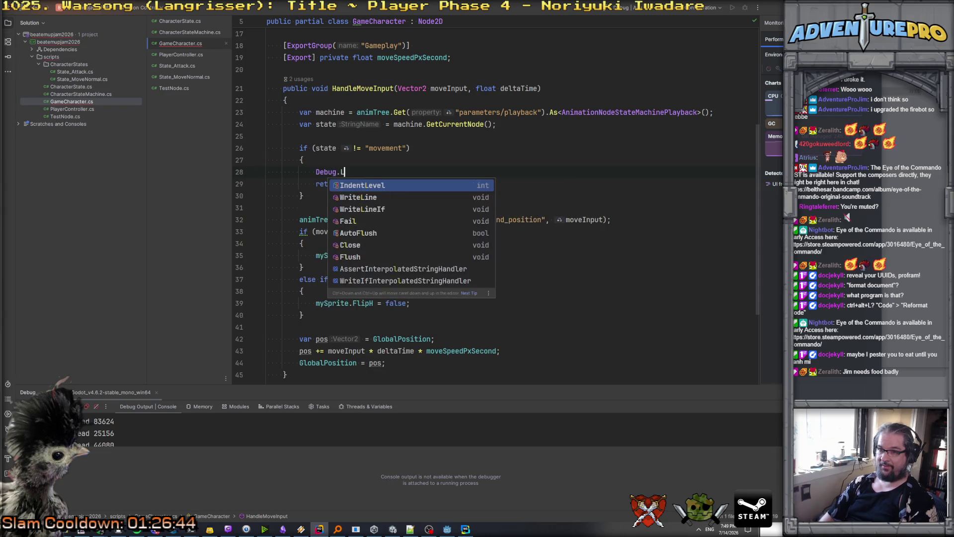
{"action": "key", "text": "BackSpace"}
{"action": "key", "text": "BackSpace"}
{"action": "key", "text": "BackSpace"}
{"action": "type", "text": "Pri"}
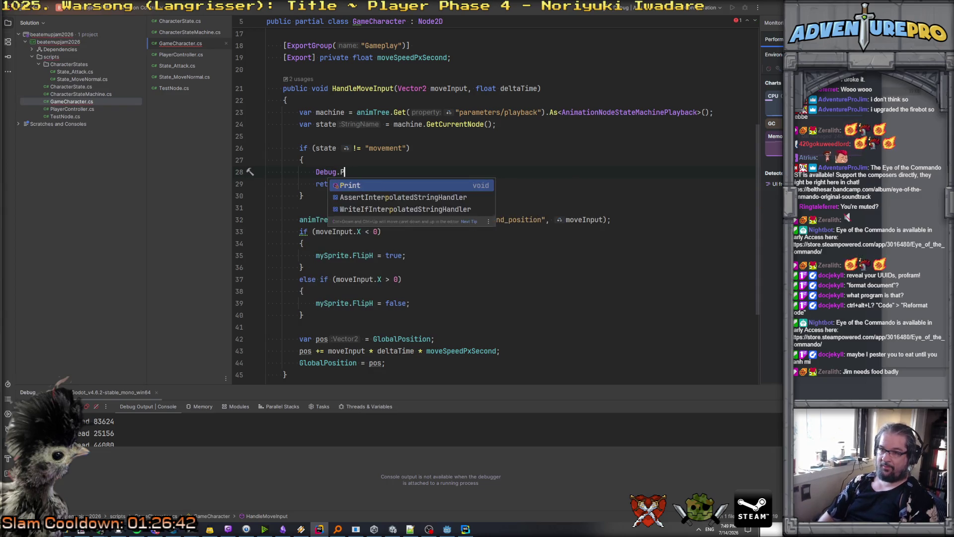
{"action": "key", "text": "Return"}
{"action": "type", "text": "e is "}
{"action": "type", "text": "{state}\");"}
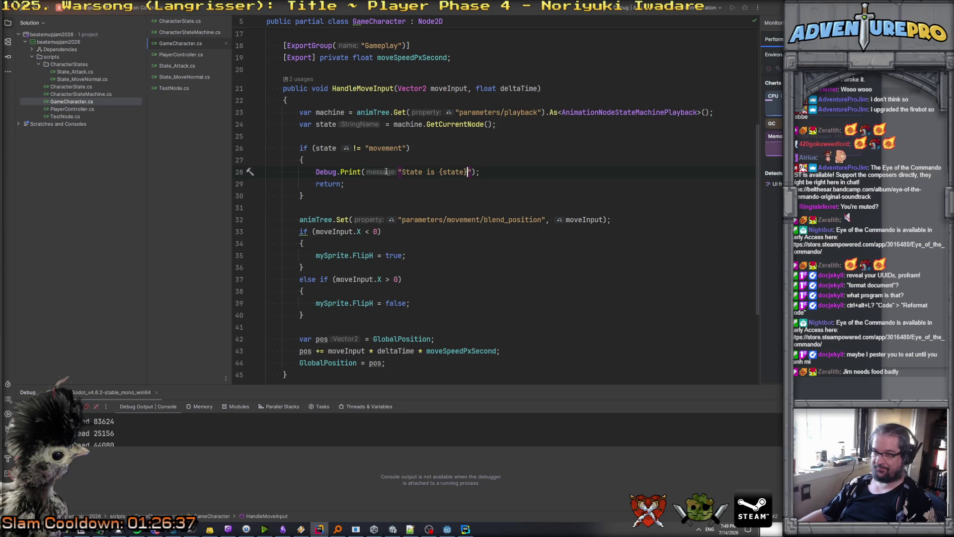
{"action": "left_click", "coordinate": [398, 172]}
{"action": "type", "text": "$"}
{"action": "left_click", "coordinate": [487, 172]}
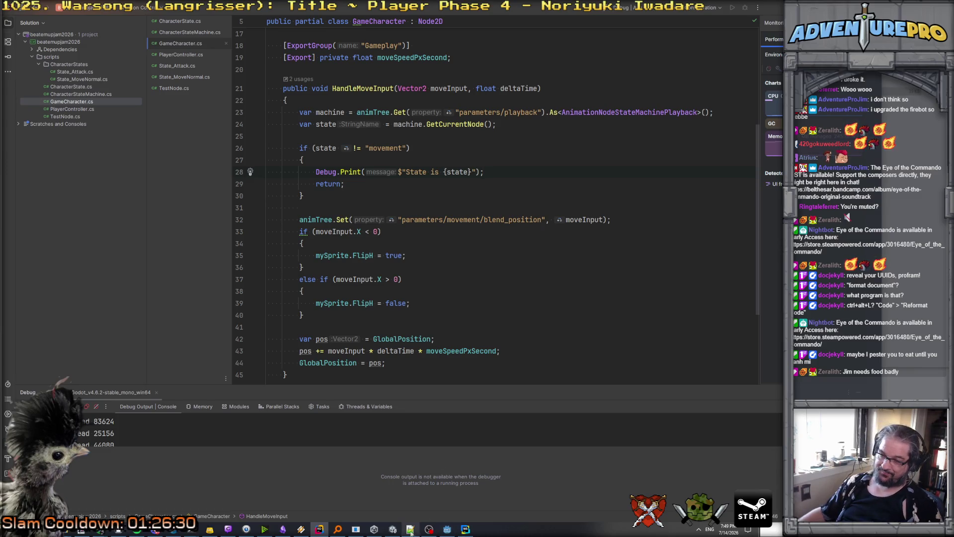
Run the game from Godot, watch "State is Start" repeat in the Output log, then stop it.
{"action": "mouse_move", "coordinate": [395, 530]}
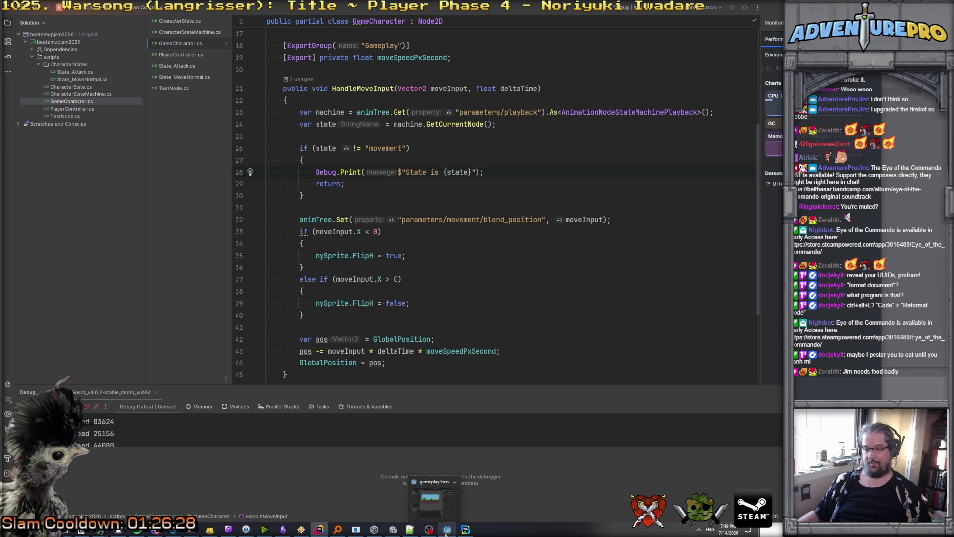
{"action": "left_click", "coordinate": [447, 499]}
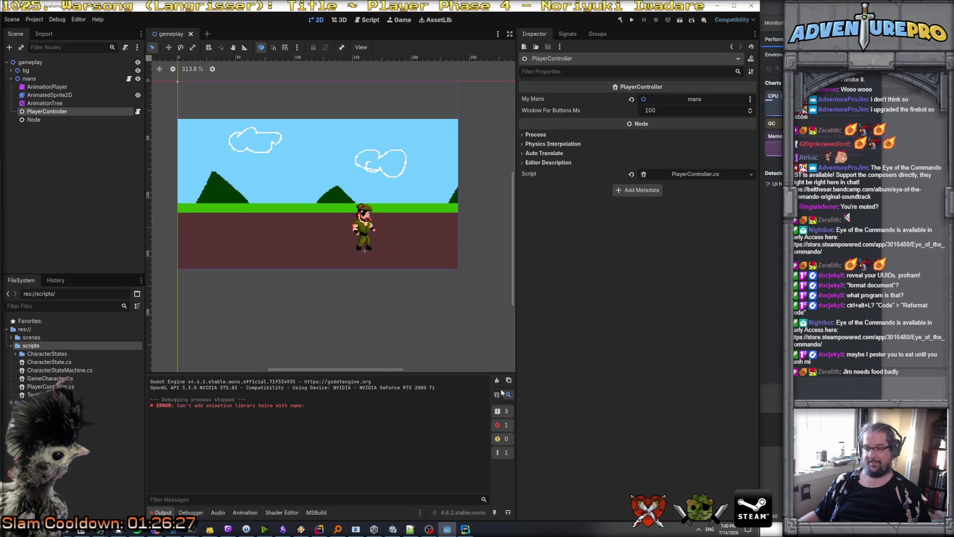
{"action": "left_click", "coordinate": [632, 21]}
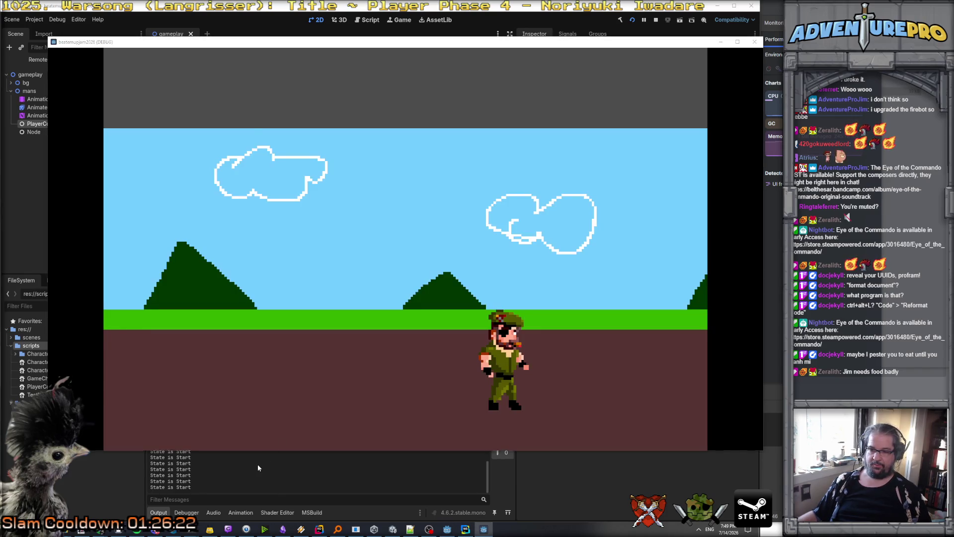
{"action": "left_click", "coordinate": [257, 463]}
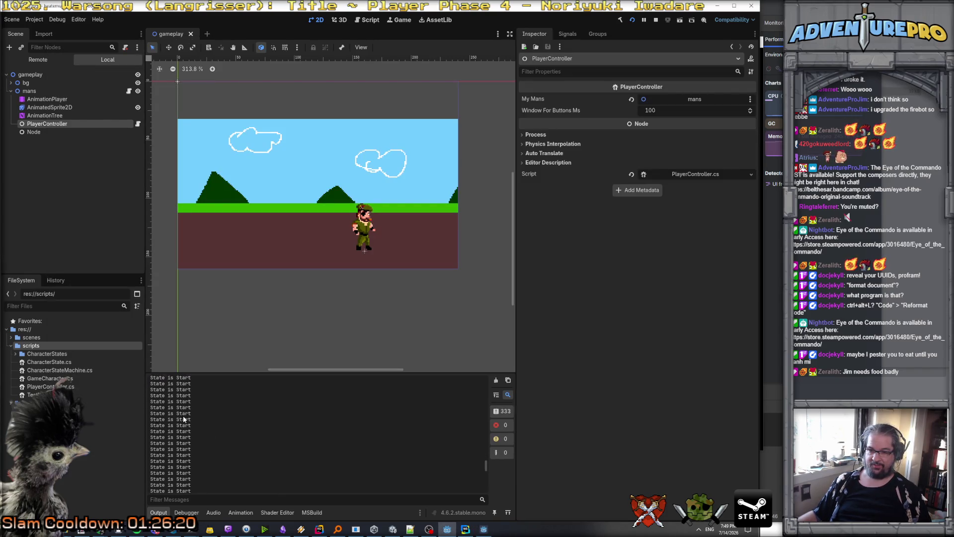
{"action": "left_click", "coordinate": [656, 20]}
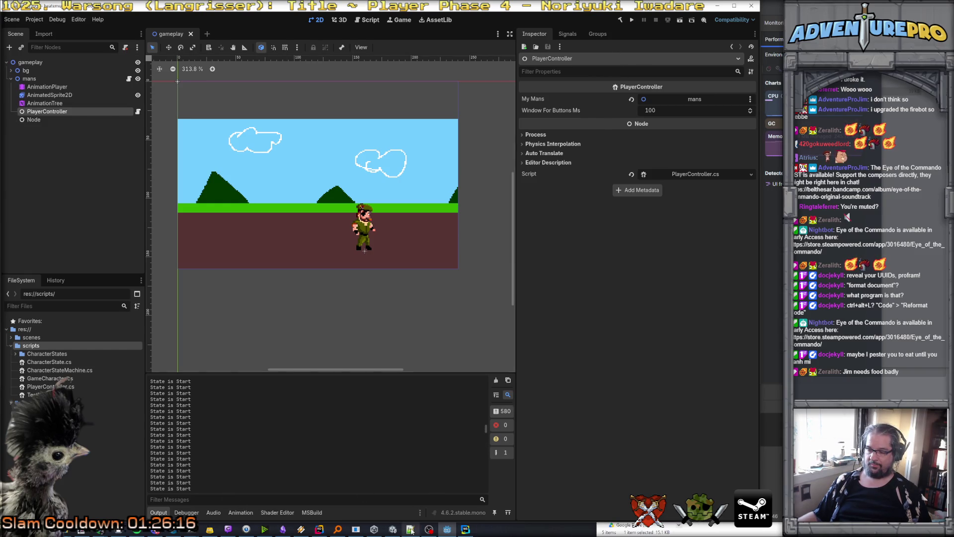
Select the AnimationTree and confirm the Start→movement transition keeps Immediate switch mode.
{"action": "mouse_move", "coordinate": [444, 531]}
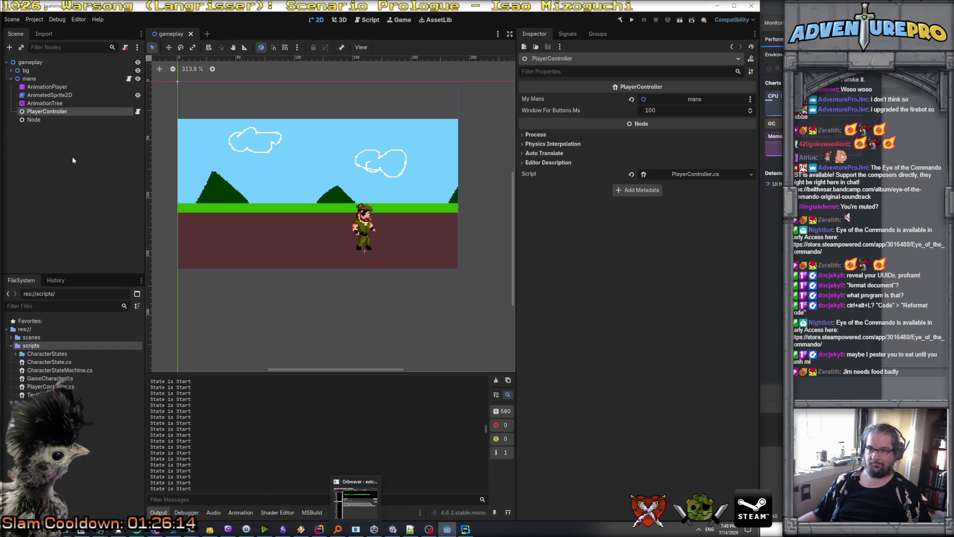
{"action": "left_click", "coordinate": [52, 103]}
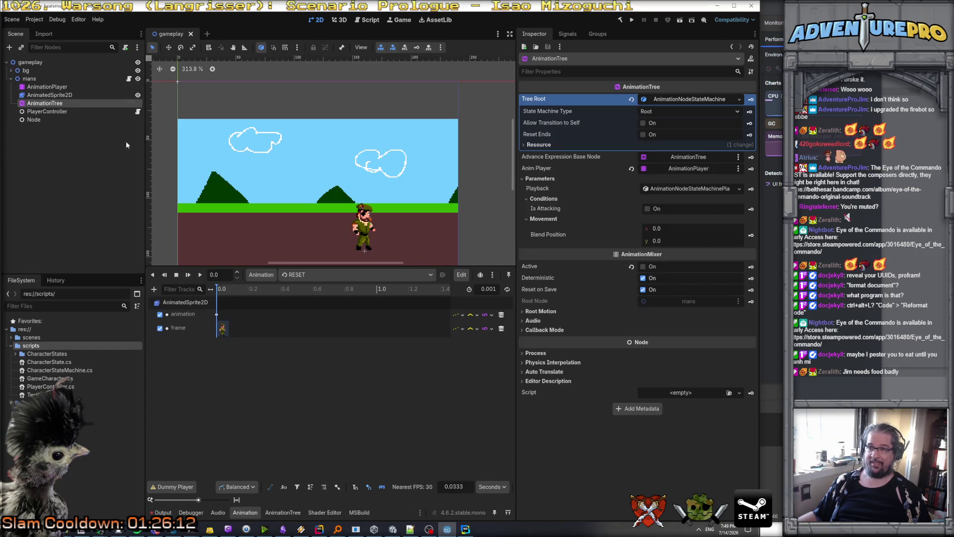
{"action": "left_click", "coordinate": [282, 512]}
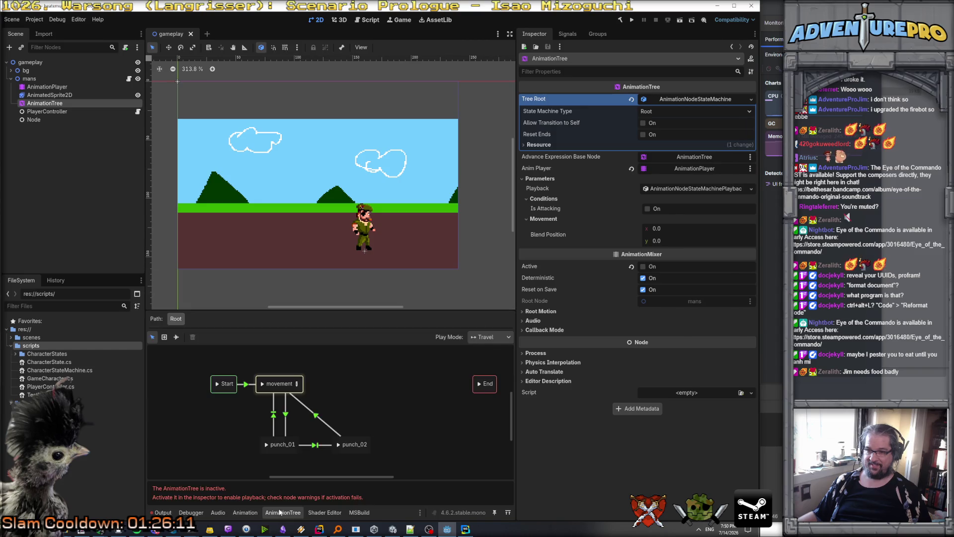
{"action": "left_click", "coordinate": [245, 384]}
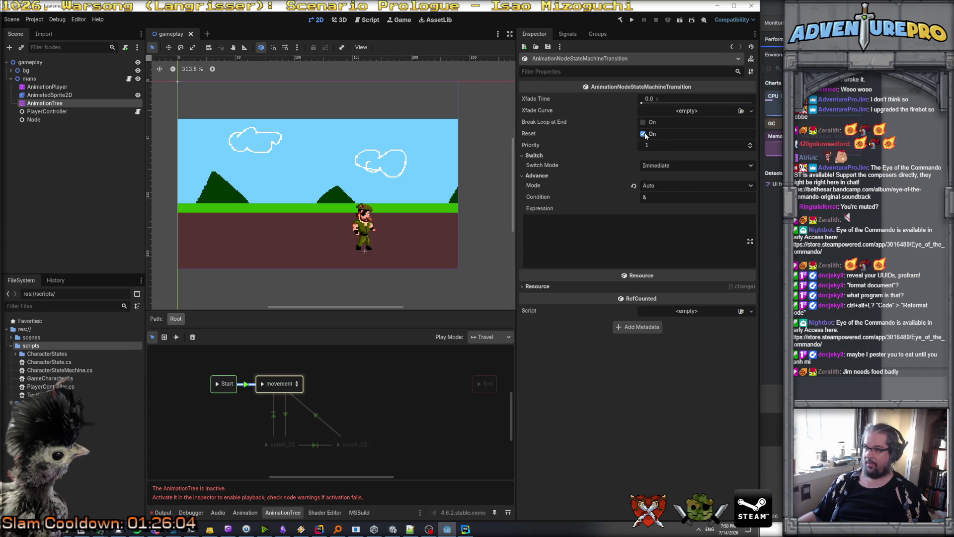
{"action": "left_click", "coordinate": [655, 168]}
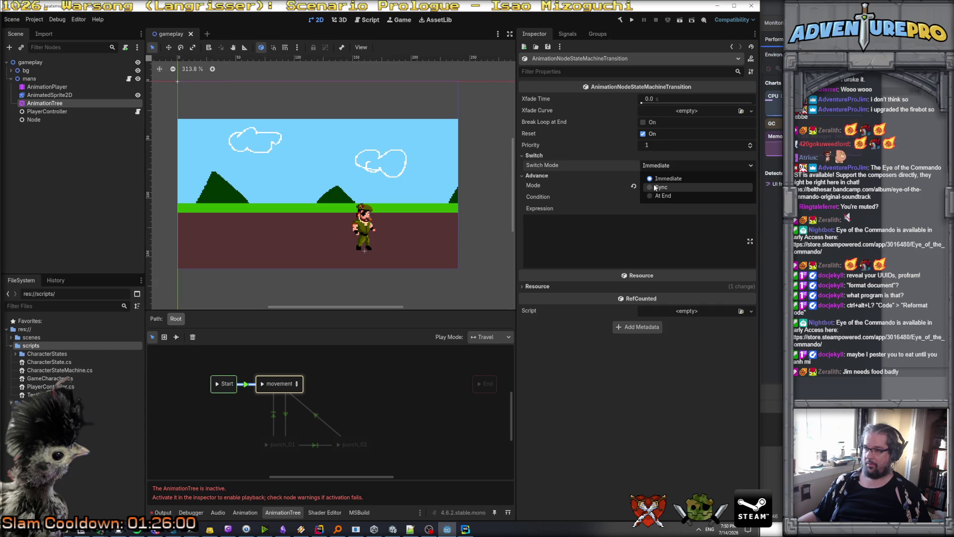
{"action": "left_click", "coordinate": [656, 169]}
{"action": "mouse_move", "coordinate": [543, 165]}
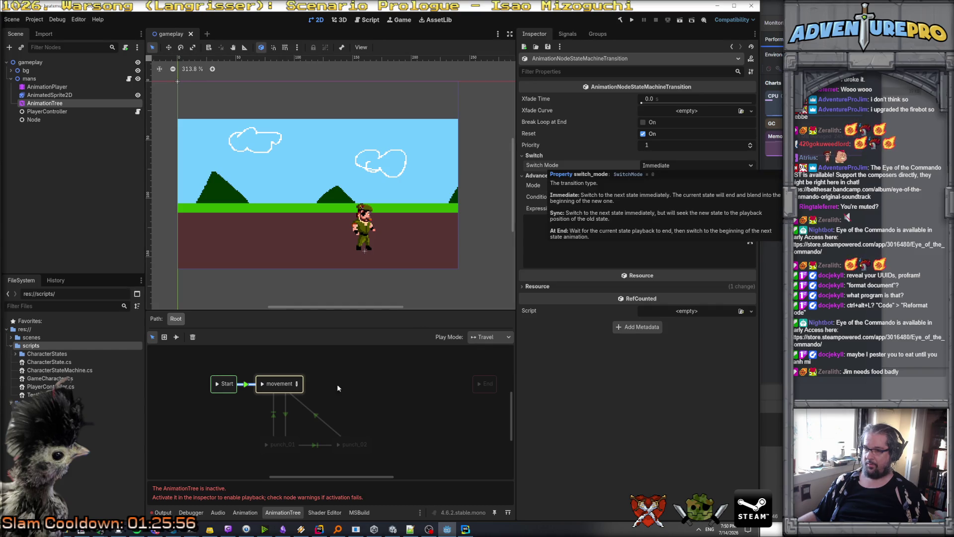
Confirm the Start→movement transition's Advance Mode stays on Auto, then show the Output log.
{"action": "left_click", "coordinate": [227, 385]}
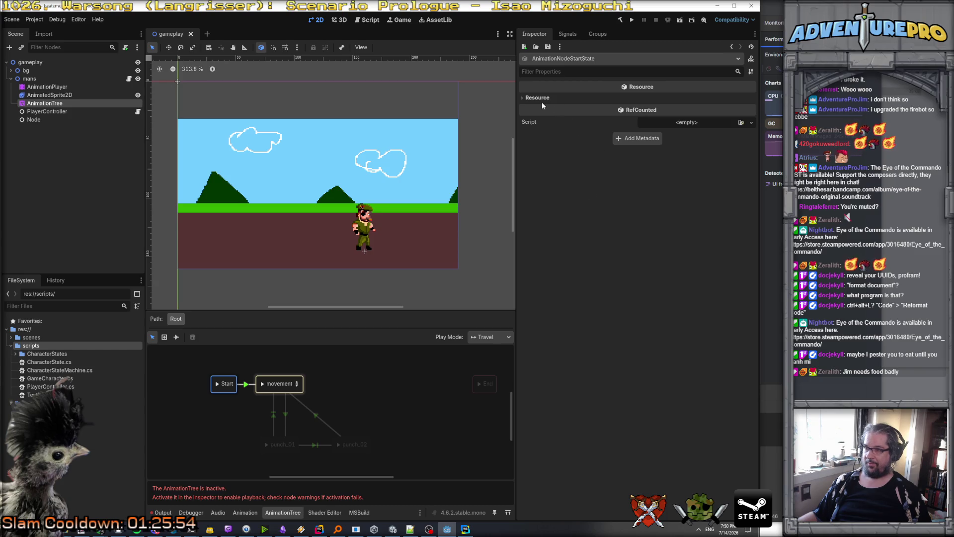
{"action": "left_click", "coordinate": [245, 385]}
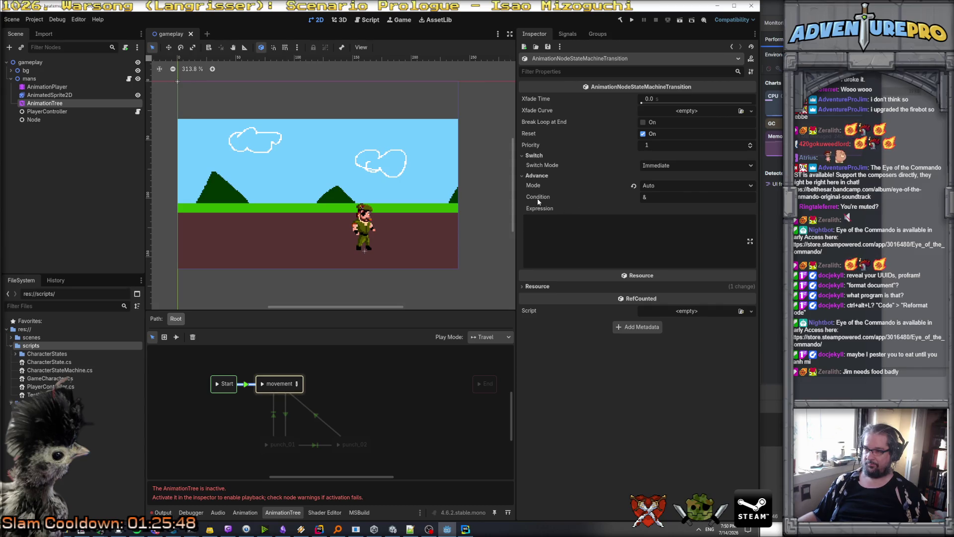
{"action": "left_click", "coordinate": [657, 186]}
{"action": "left_click", "coordinate": [653, 216]}
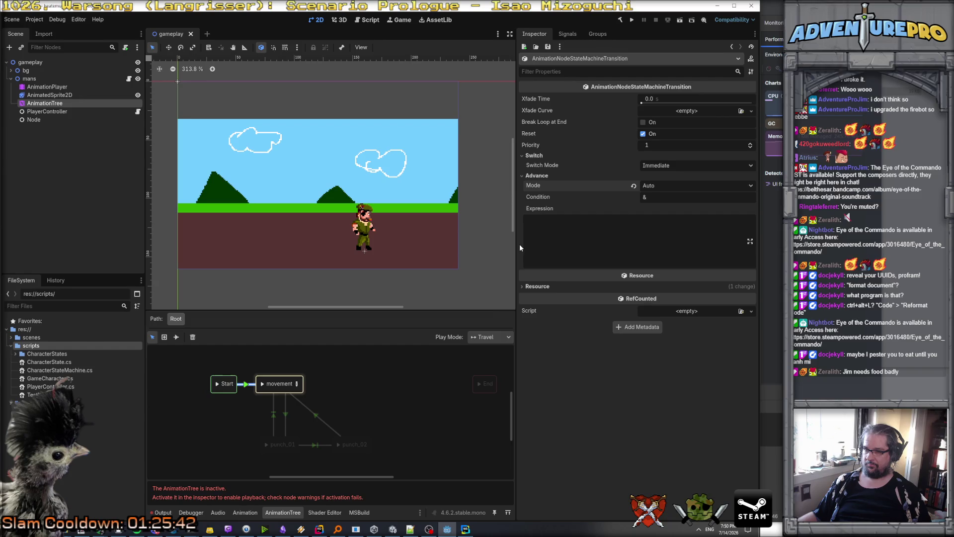
{"action": "left_click", "coordinate": [296, 383]}
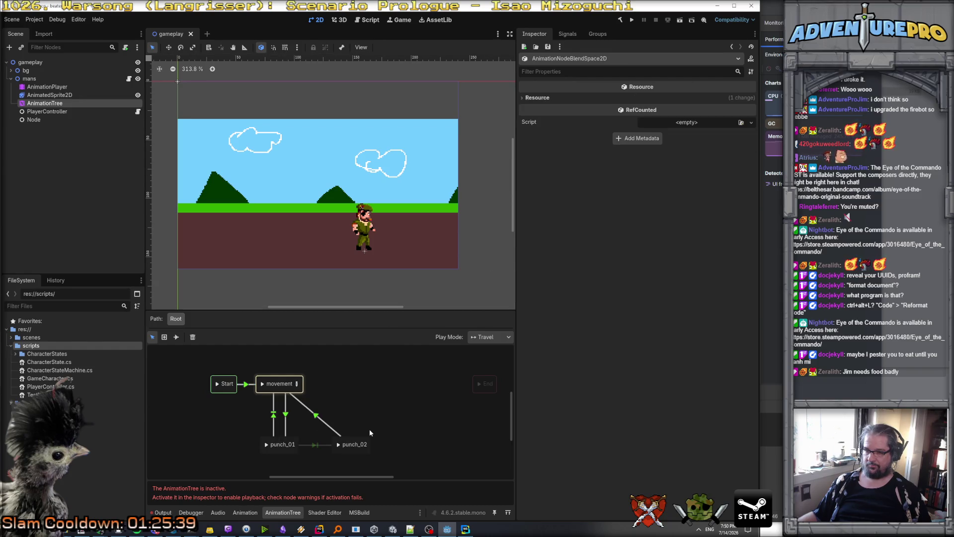
{"action": "left_click", "coordinate": [163, 512]}
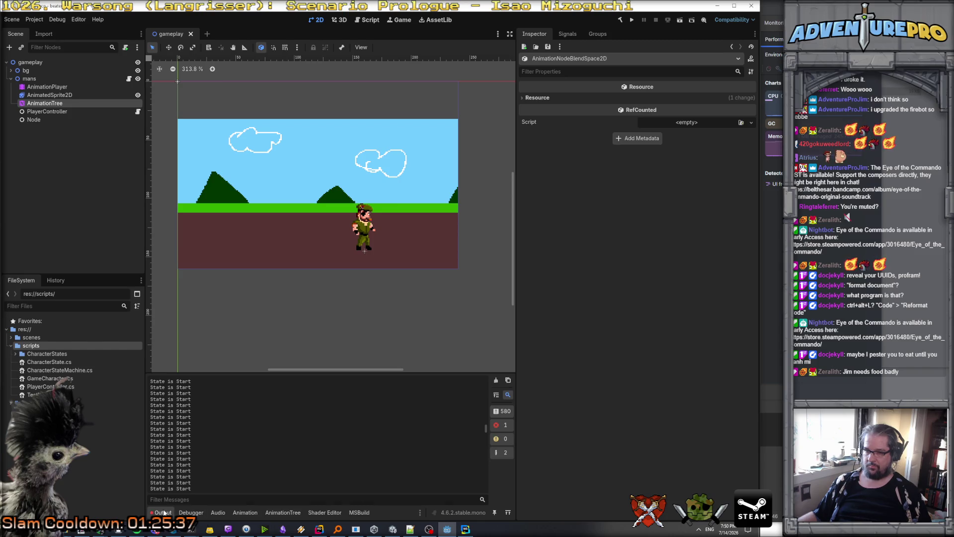
Scroll through the repeated 'State is Start' output lines, then return to GameCharacter.cs in Rider.
{"action": "left_click_drag", "start_coordinate": [228, 437], "coordinate": [228, 437]}
{"action": "left_click", "coordinate": [227, 437]}
{"action": "mouse_move", "coordinate": [486, 392]}
{"action": "left_mouse_down"}
{"action": "mouse_move", "coordinate": [487, 377]}
{"action": "mouse_move", "coordinate": [487, 505]}
{"action": "mouse_move", "coordinate": [486, 379]}
{"action": "left_mouse_up"}
{"action": "scroll", "coordinate": [462, 401], "scroll_direction": "down", "scroll_amount": 2}
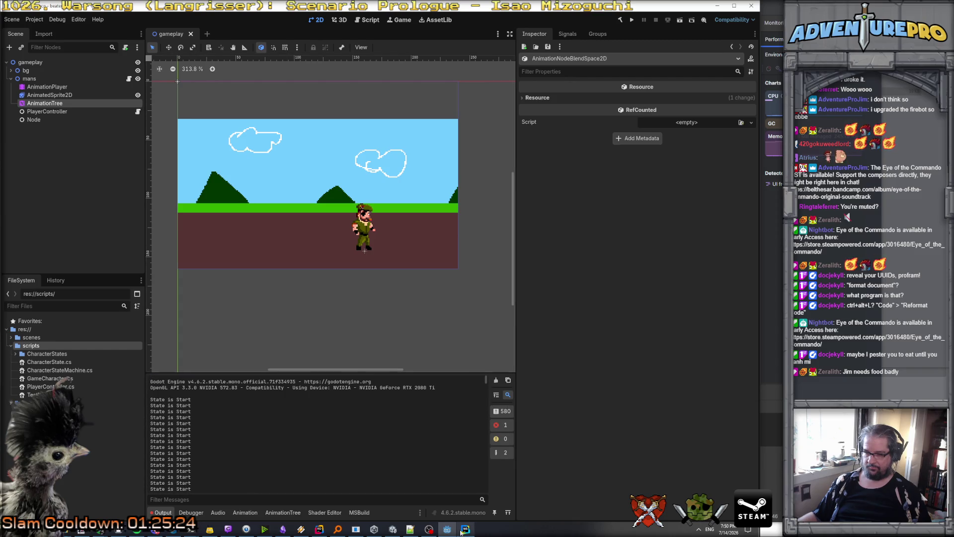
{"action": "left_click", "coordinate": [319, 528]}
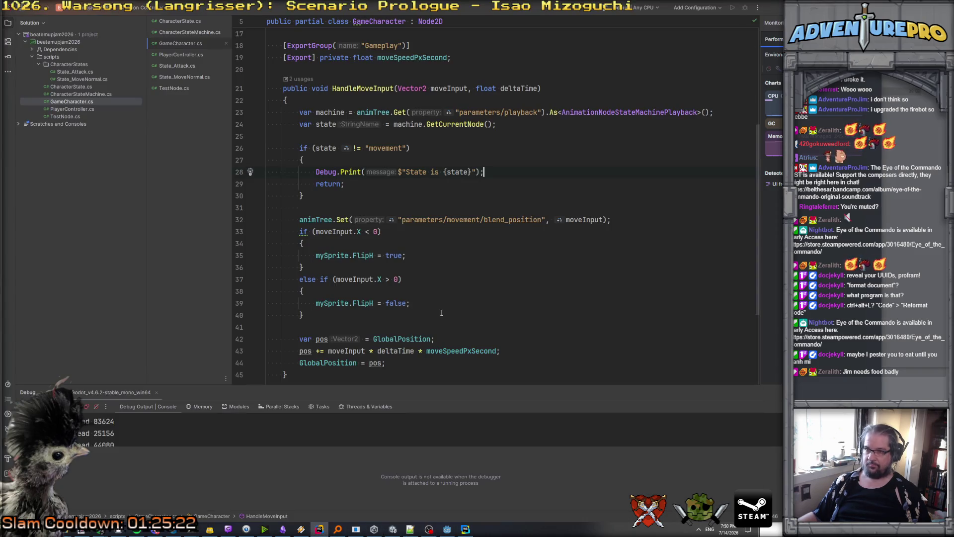
Inspect what GetCurrentNode returns and where the state variable is checked in HandleMoveInput.
{"action": "left_click", "coordinate": [443, 126]}
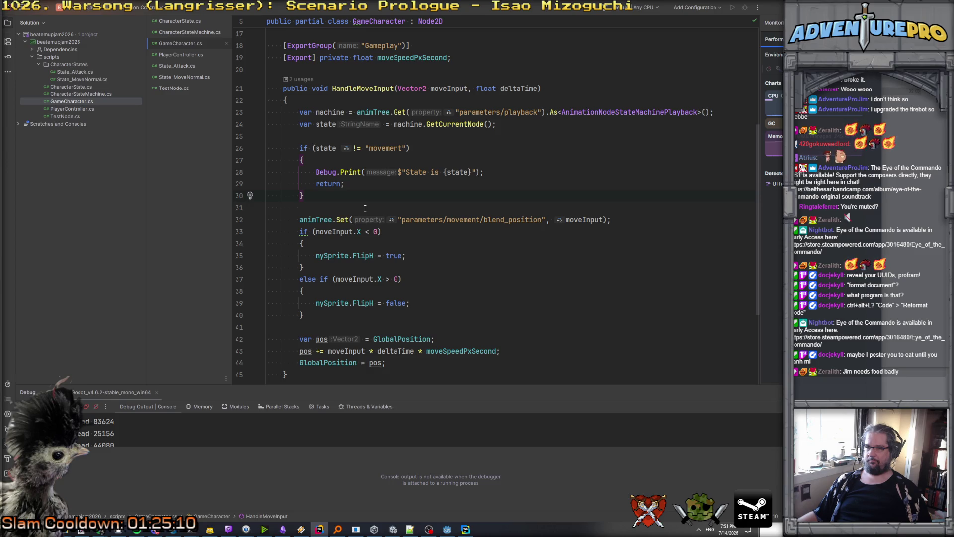
{"action": "scroll", "coordinate": [365, 208], "scroll_direction": "down", "scroll_amount": 5}
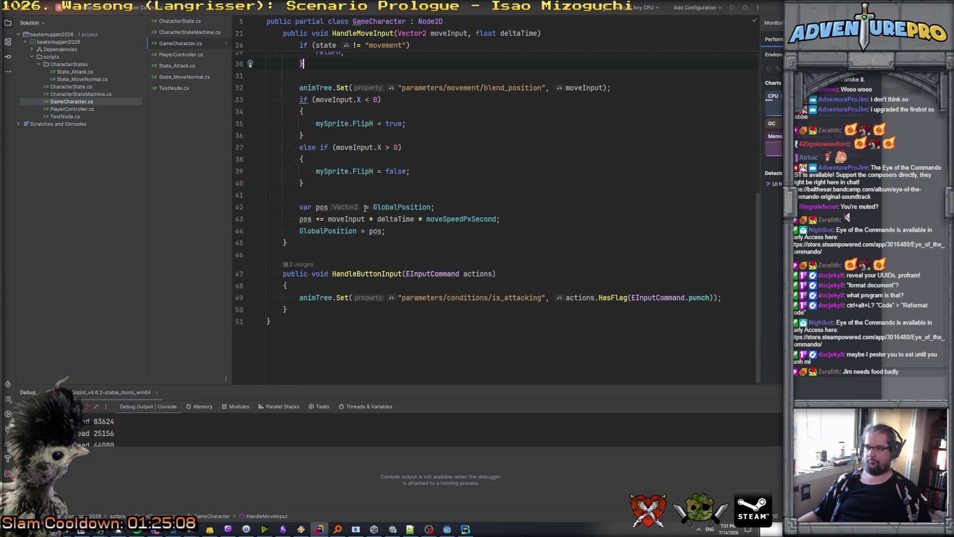
{"action": "scroll", "coordinate": [365, 208], "scroll_direction": "up", "scroll_amount": 5}
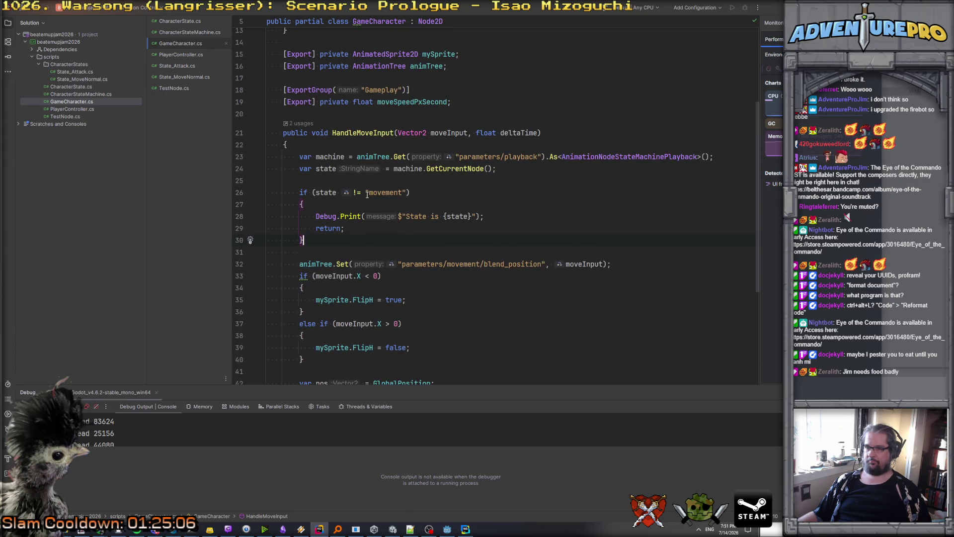
{"action": "left_click", "coordinate": [332, 192]}
{"action": "left_click", "coordinate": [335, 185]}
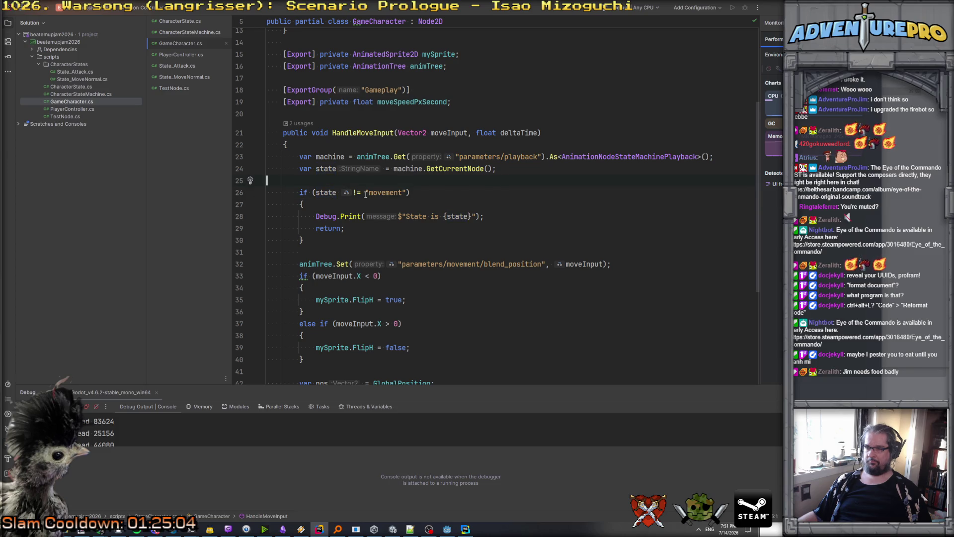
{"action": "left_click", "coordinate": [351, 192]}
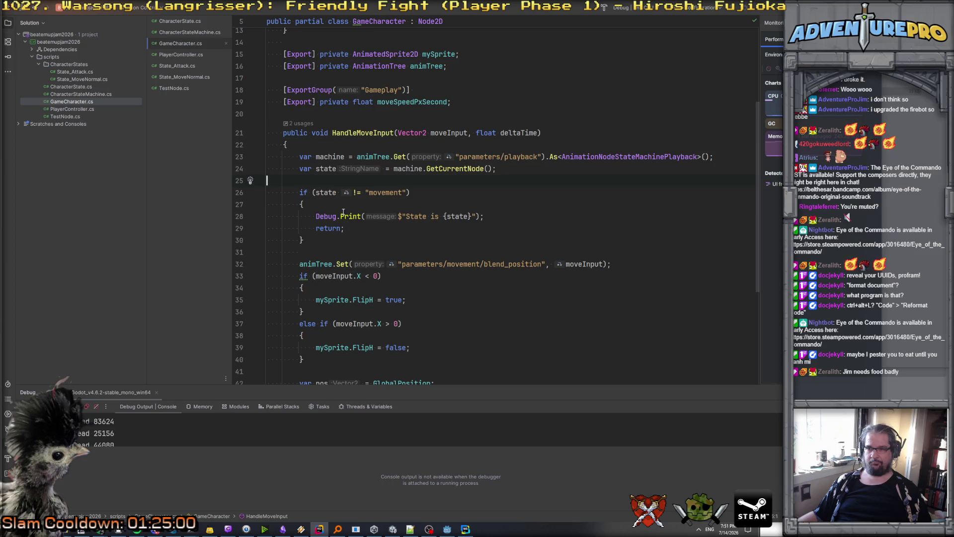
Move the Debug.Print state line above the state check, then return to Godot.
{"action": "triple_click", "coordinate": [342, 211]}
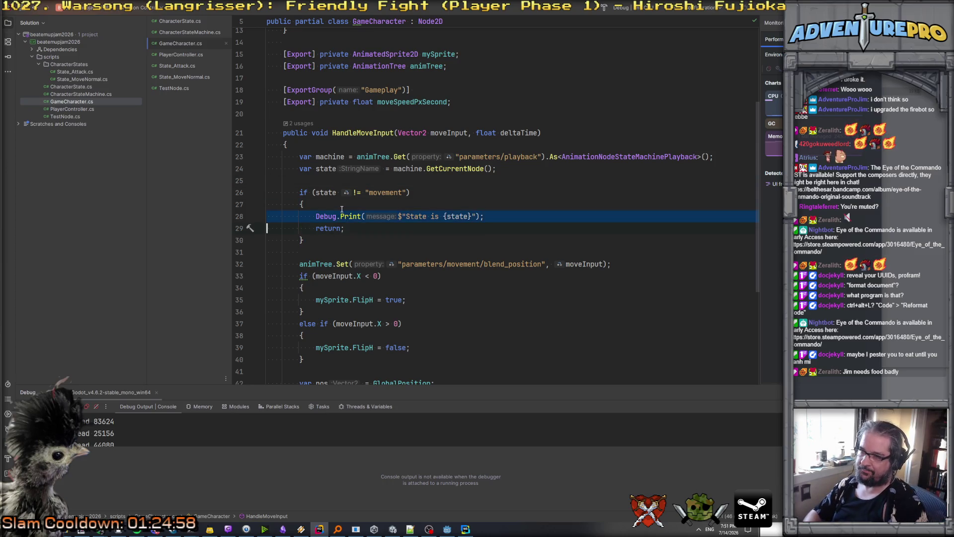
{"action": "key", "text": "ctrl+x"}
{"action": "key", "text": "Up"}
{"action": "key", "text": "Up"}
{"action": "key", "text": "ctrl+v"}
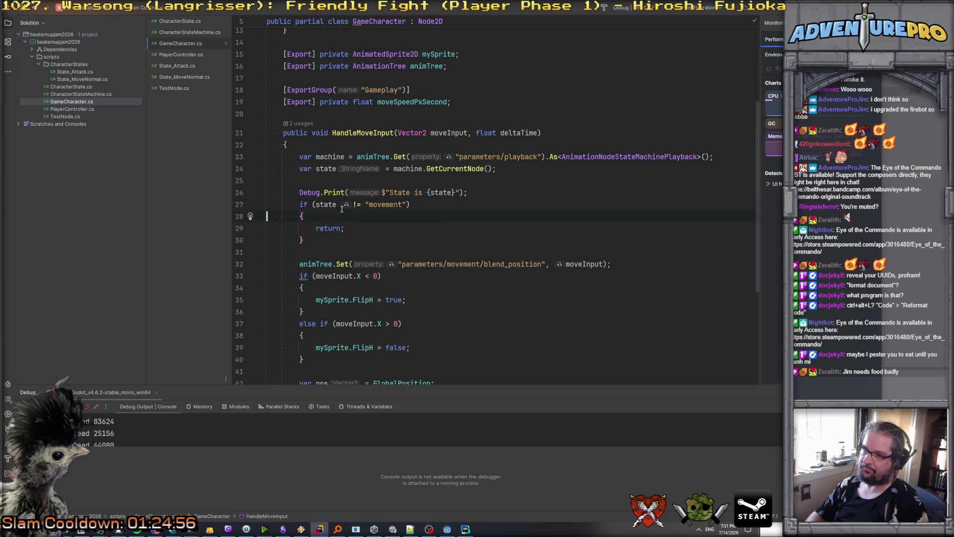
{"action": "key", "text": "Down"}
{"action": "key", "text": "Down"}
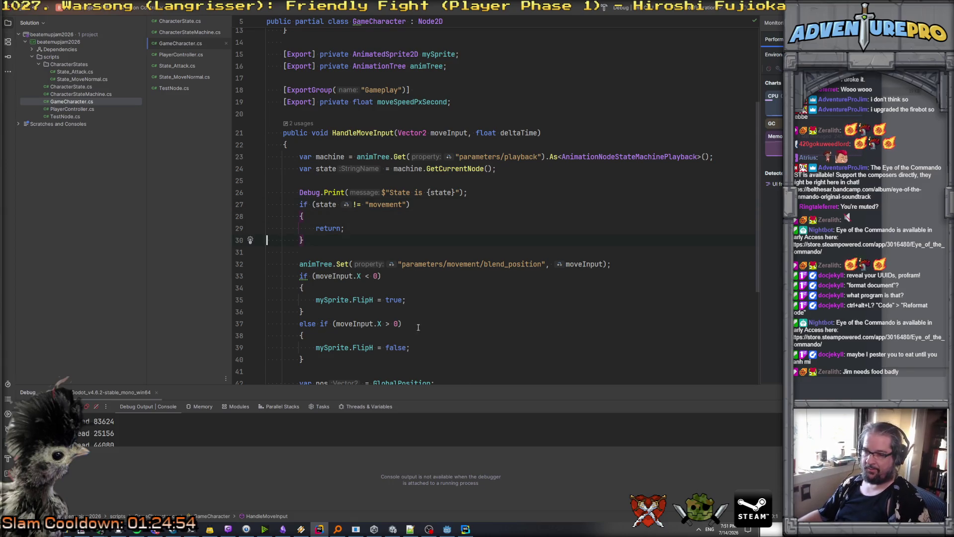
{"action": "mouse_move", "coordinate": [448, 529]}
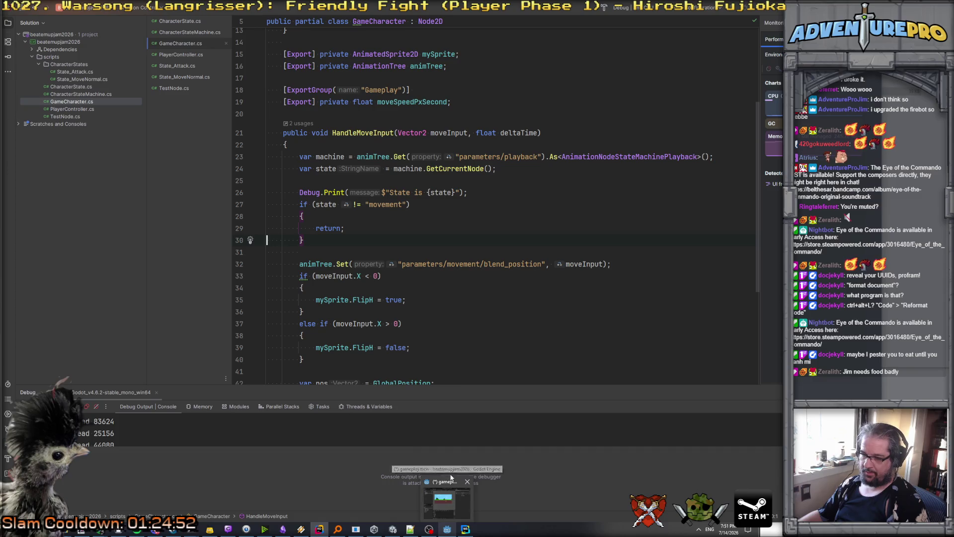
{"action": "left_click", "coordinate": [446, 529]}
{"action": "left_click", "coordinate": [242, 515]}
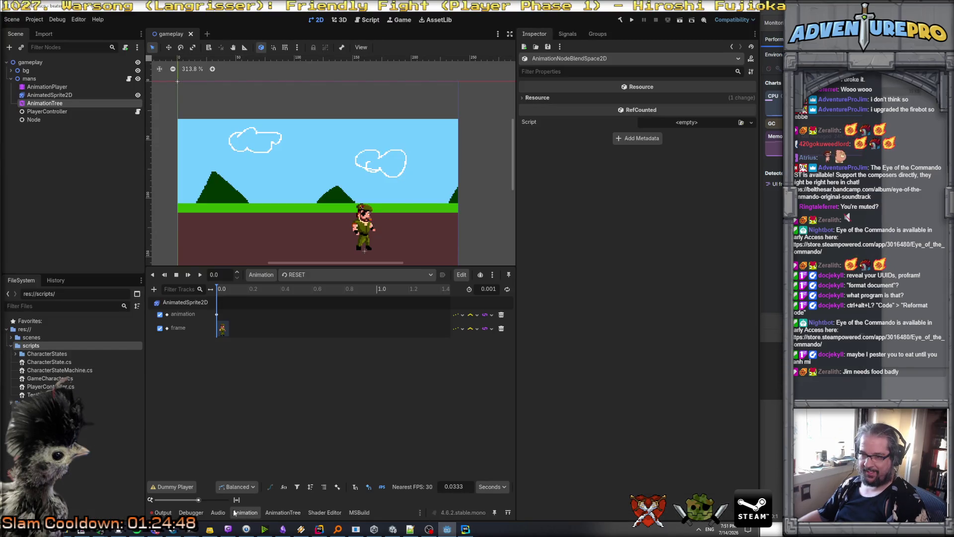
Inspect the AnimationTree graph and the AnimationPlayer, AnimatedSprite2D and AnimationTree nodes, noting the tree is inactive.
{"action": "left_click", "coordinate": [278, 513]}
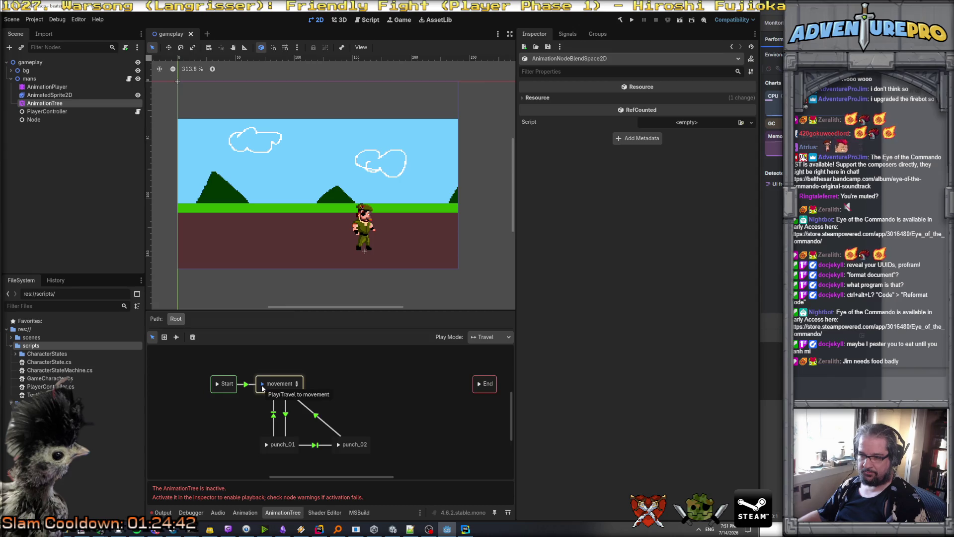
{"action": "left_click", "coordinate": [48, 87]}
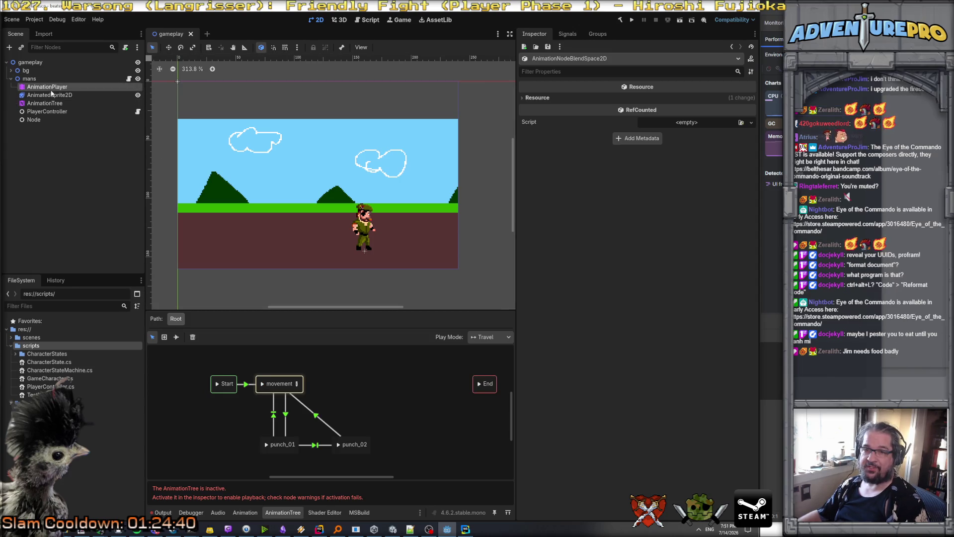
{"action": "left_click", "coordinate": [52, 96]}
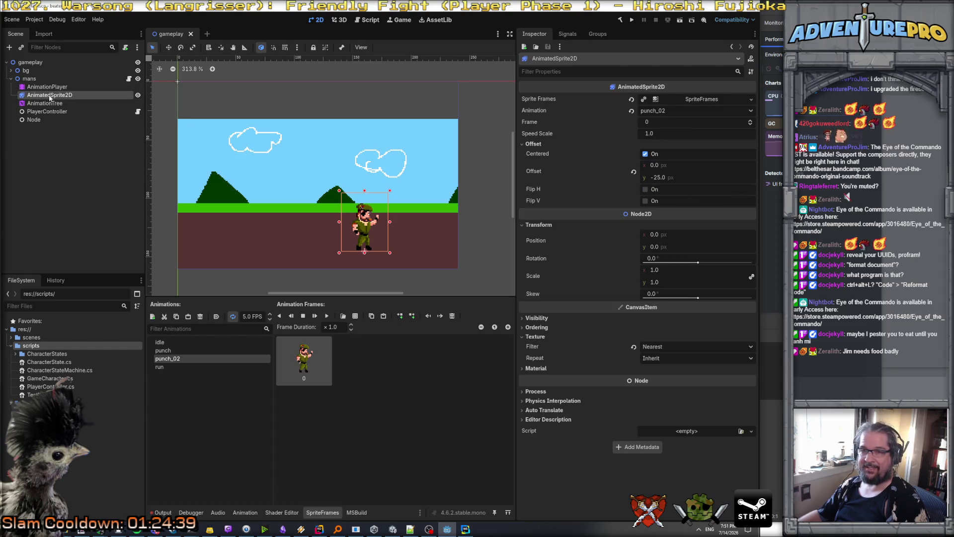
{"action": "left_click", "coordinate": [46, 107]}
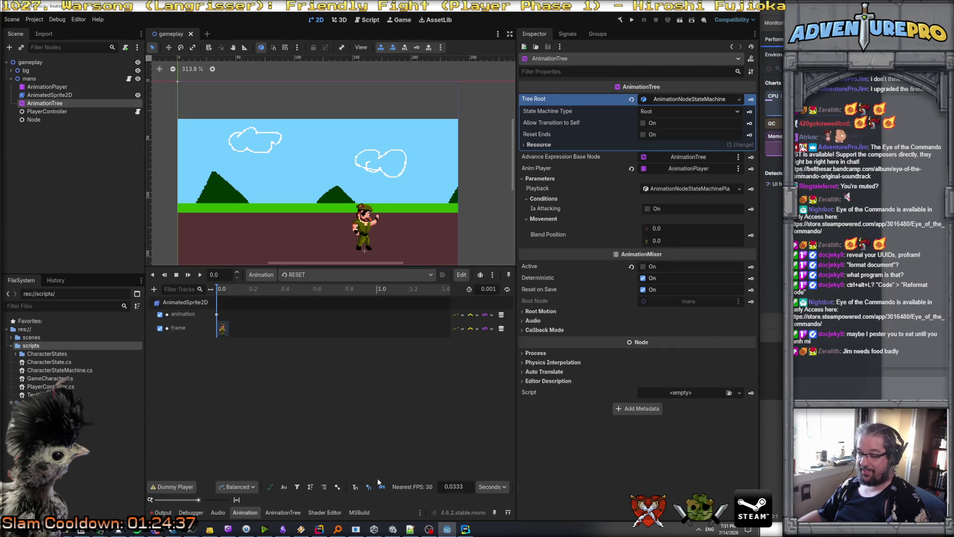
{"action": "left_click", "coordinate": [374, 528]}
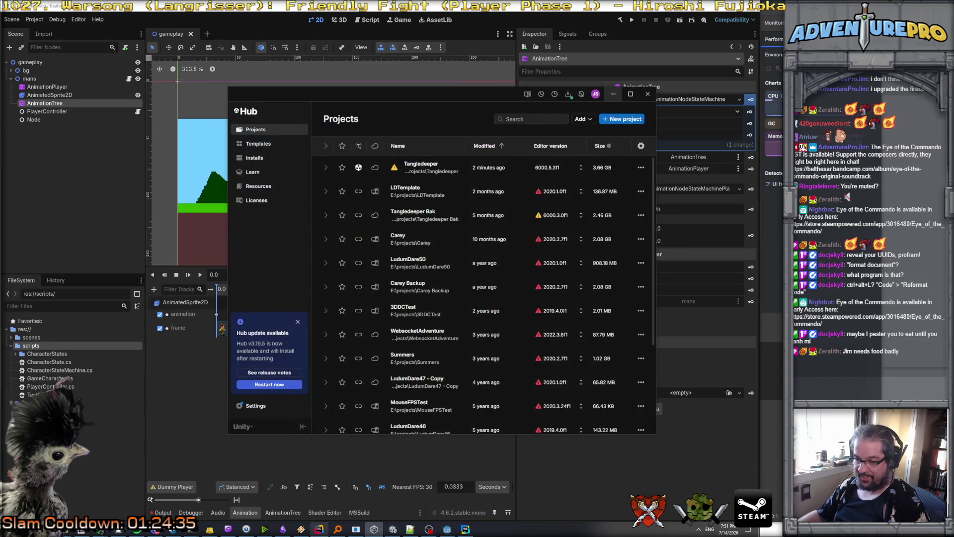
{"action": "left_click", "coordinate": [319, 529]}
{"action": "scroll", "coordinate": [462, 207], "scroll_direction": "up", "scroll_amount": 3}
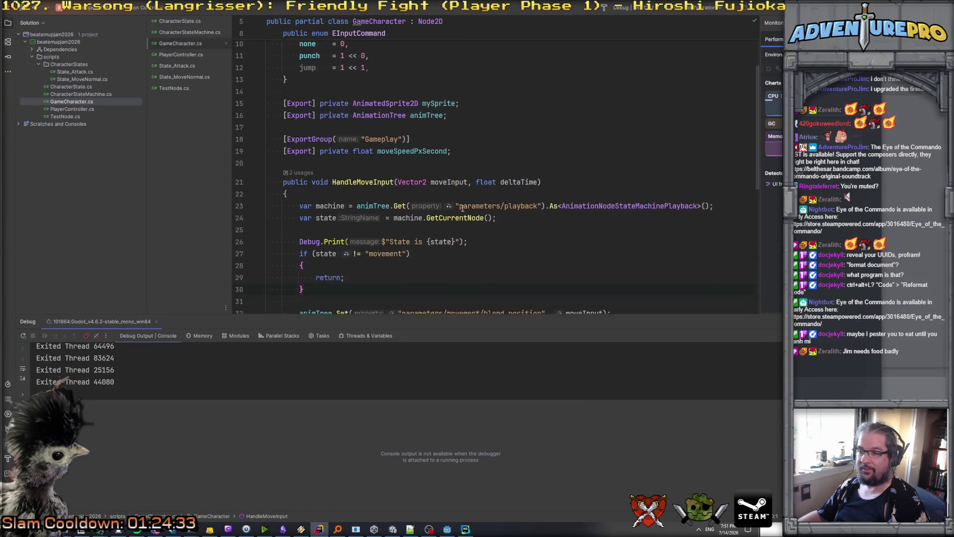
Add a _Ready override after the exported fields that sets animTree.Active = true.
{"action": "scroll", "coordinate": [462, 208], "scroll_direction": "down", "scroll_amount": 1}
{"action": "left_click", "coordinate": [477, 144]}
{"action": "key", "text": "Return"}
{"action": "key", "text": "Return"}
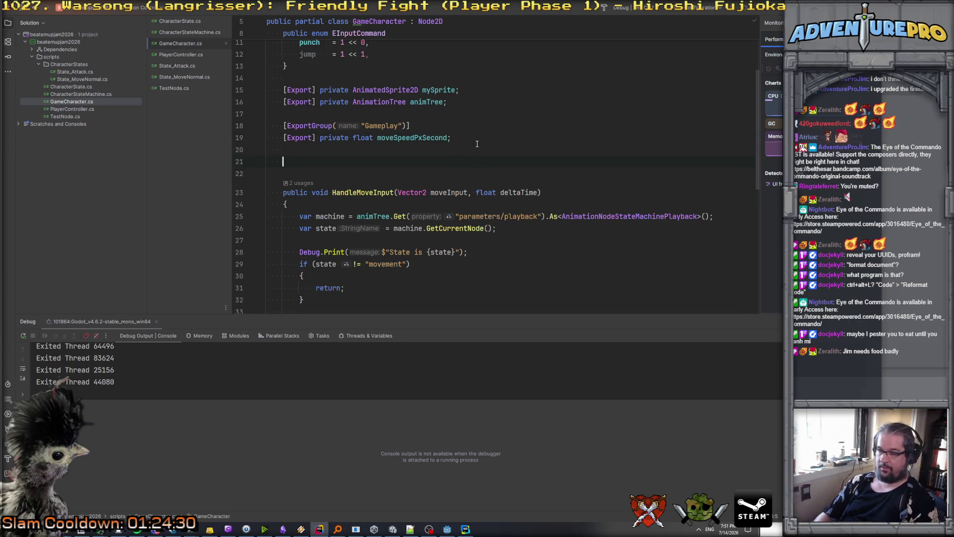
{"action": "type", "text": "_re"}
{"action": "key", "text": "Return"}
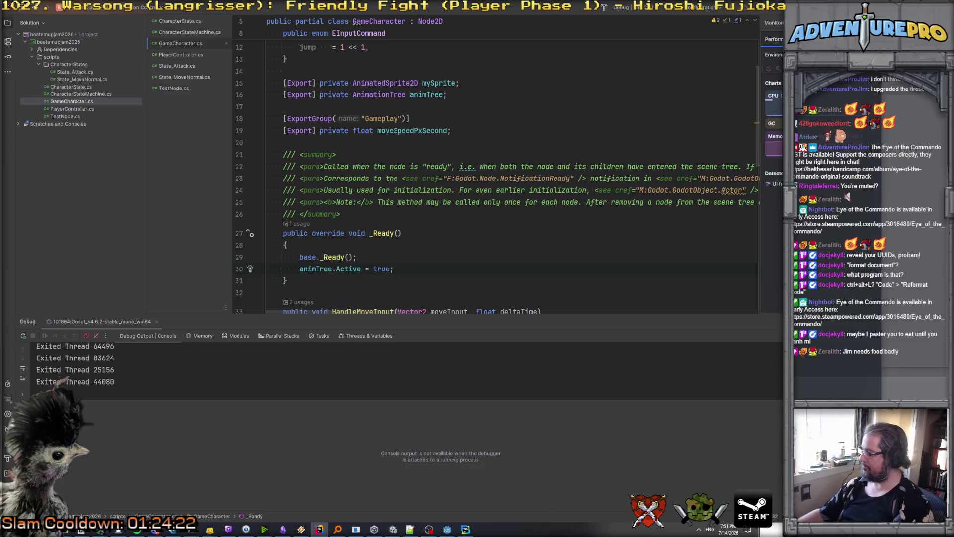
{"action": "left_click", "coordinate": [414, 118]}
{"action": "key", "text": "alt+Tab"}
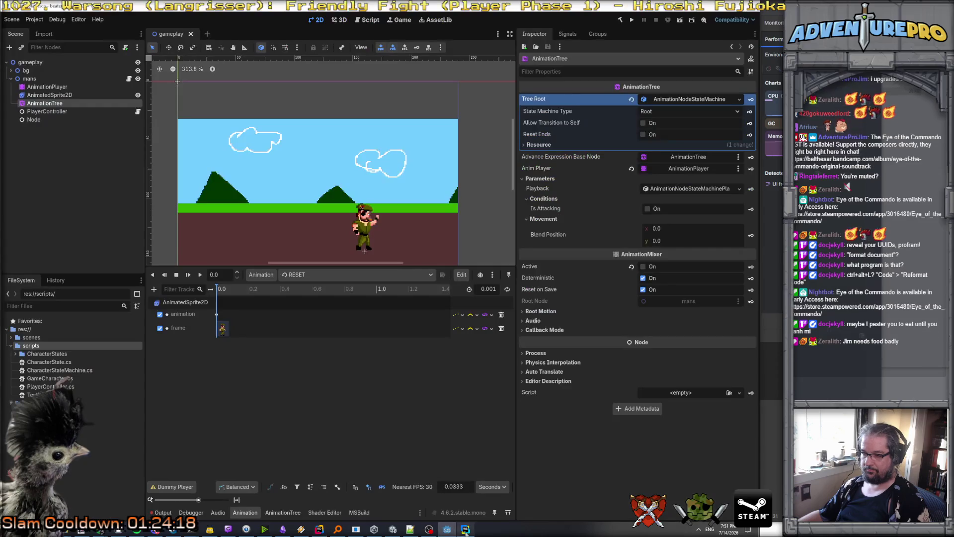
Run the project, walk the soldier left and punch with J, then stop the game with F8.
{"action": "left_click", "coordinate": [447, 529]}
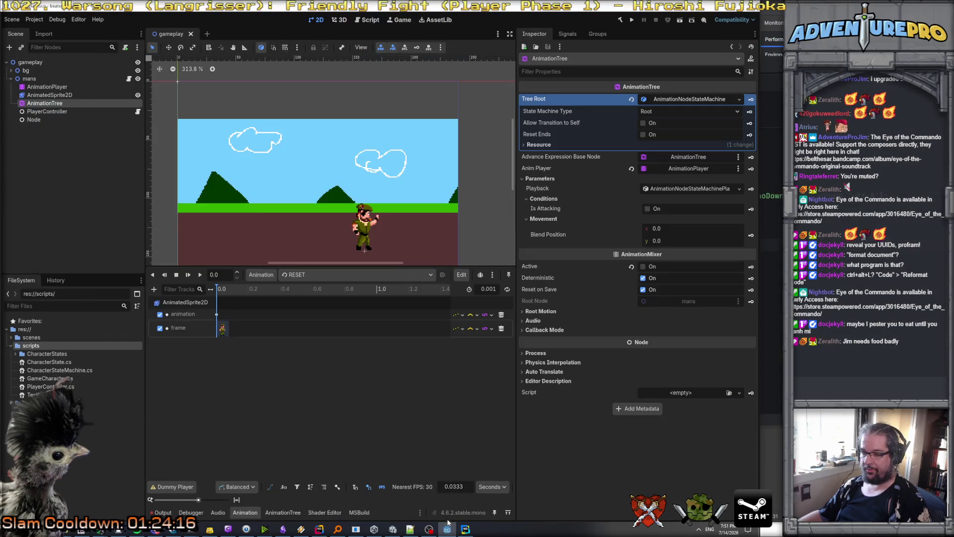
{"action": "left_click", "coordinate": [632, 21]}
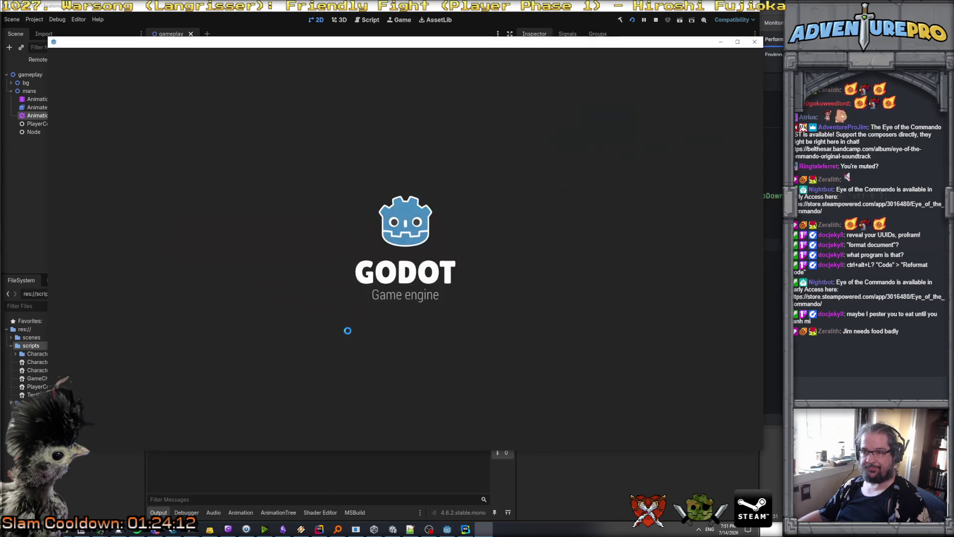
{"action": "key", "text": "Left"}
{"action": "key", "text": "j"}
{"action": "key", "text": "j"}
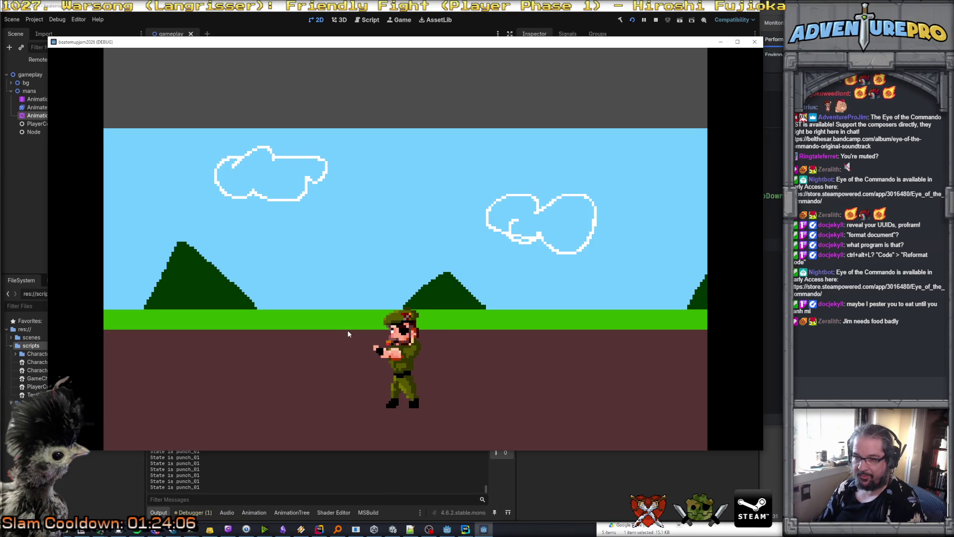
{"action": "key", "text": "Left"}
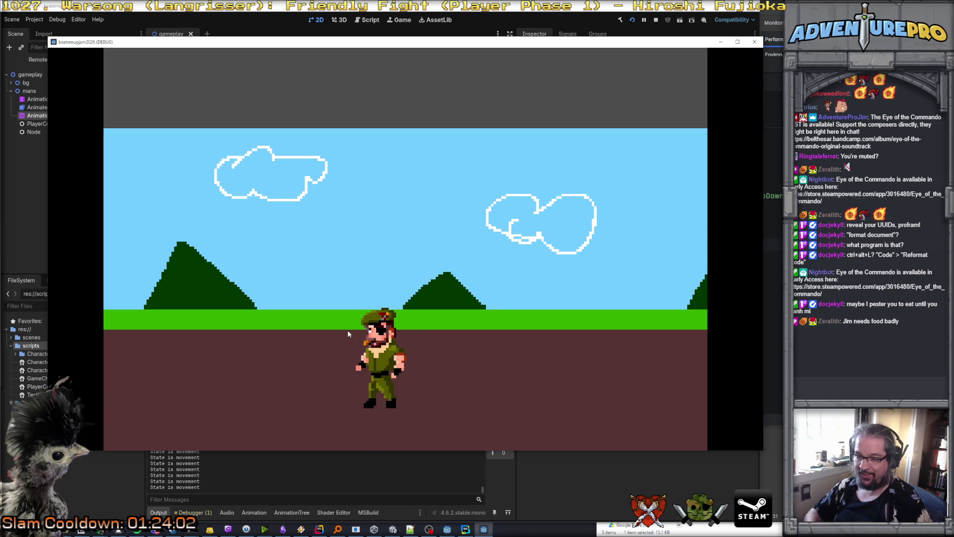
{"action": "key", "text": "F8"}
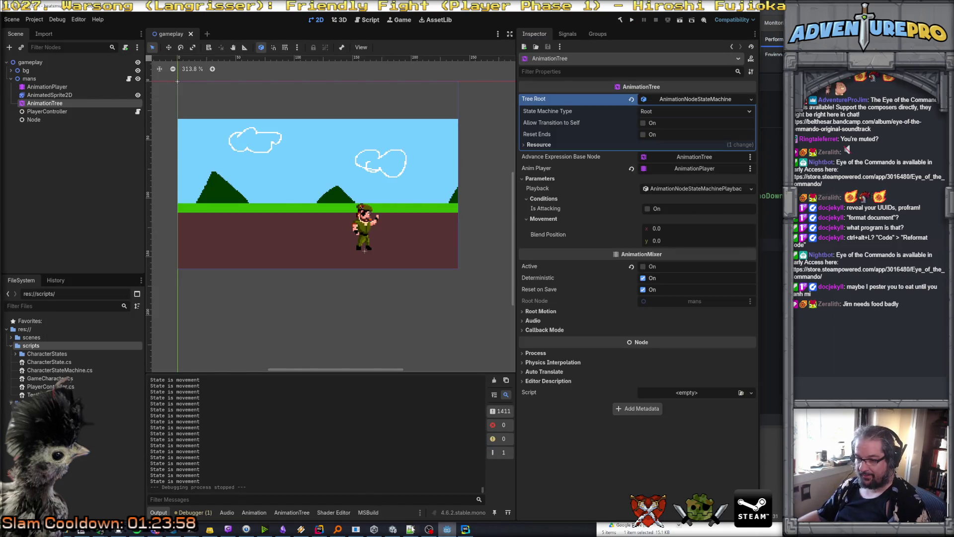
{"action": "left_click", "coordinate": [319, 529]}
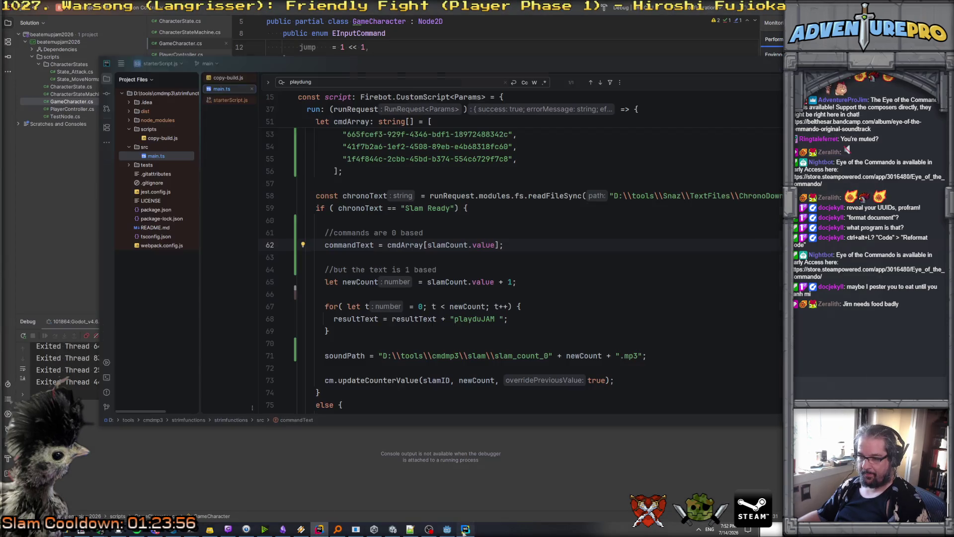
{"action": "left_click", "coordinate": [447, 529]}
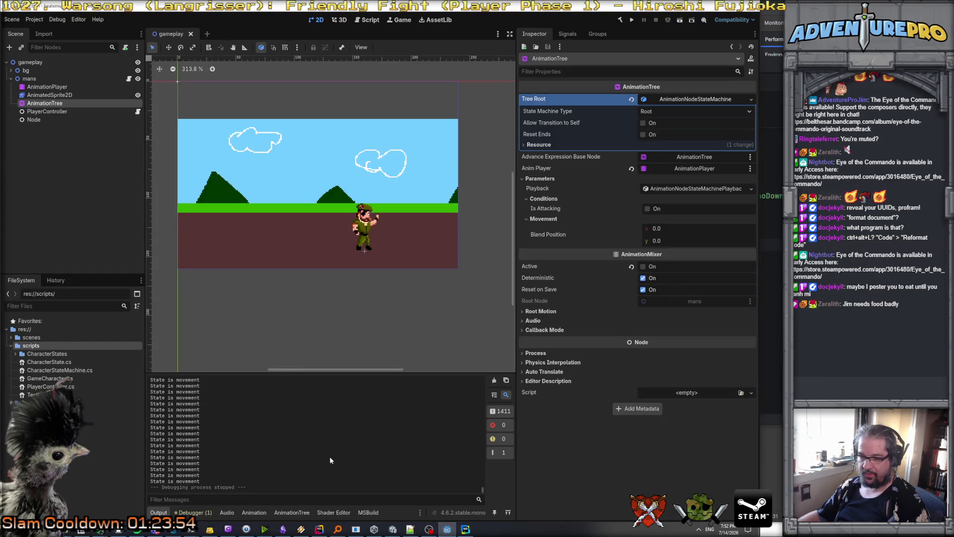
Set movement–punch_01 transition priority to 32 and punch_01→punch_02 priority to 1, then relaunch the game.
{"action": "left_click", "coordinate": [291, 512]}
{"action": "left_click", "coordinate": [314, 445]}
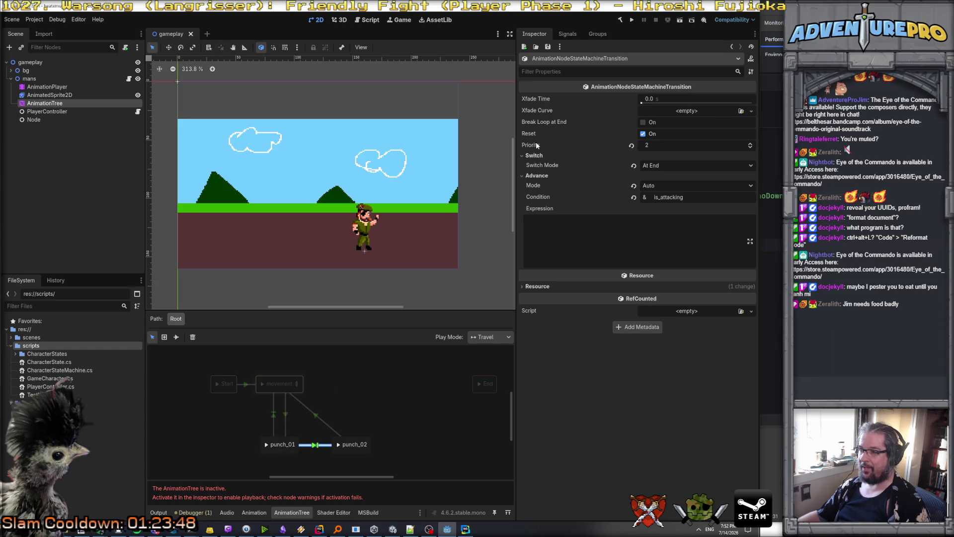
{"action": "mouse_move", "coordinate": [536, 144]}
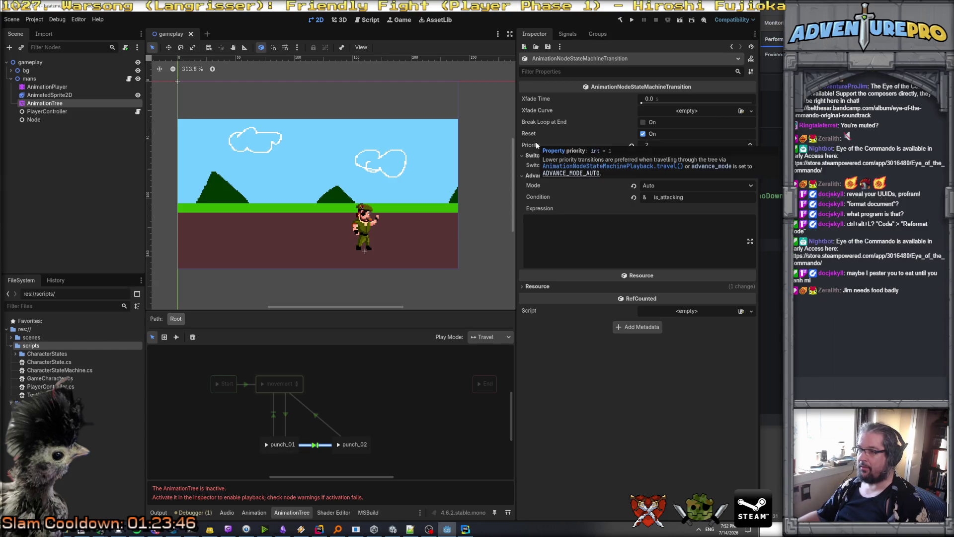
{"action": "left_click", "coordinate": [282, 407]}
{"action": "type", "text": "32"}
{"action": "key", "text": "Return"}
{"action": "left_click", "coordinate": [328, 442]}
{"action": "left_click", "coordinate": [660, 144]}
{"action": "type", "text": "1"}
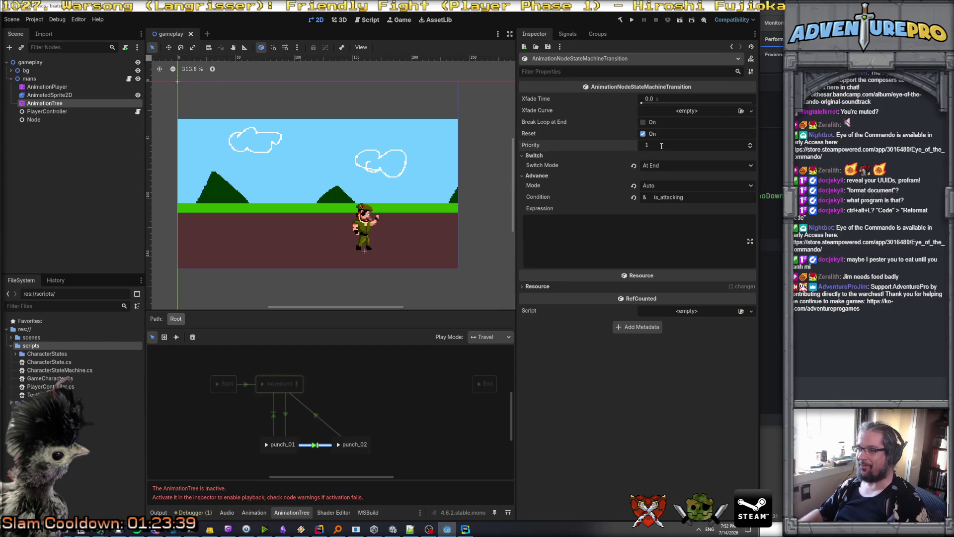
{"action": "left_click", "coordinate": [632, 20]}
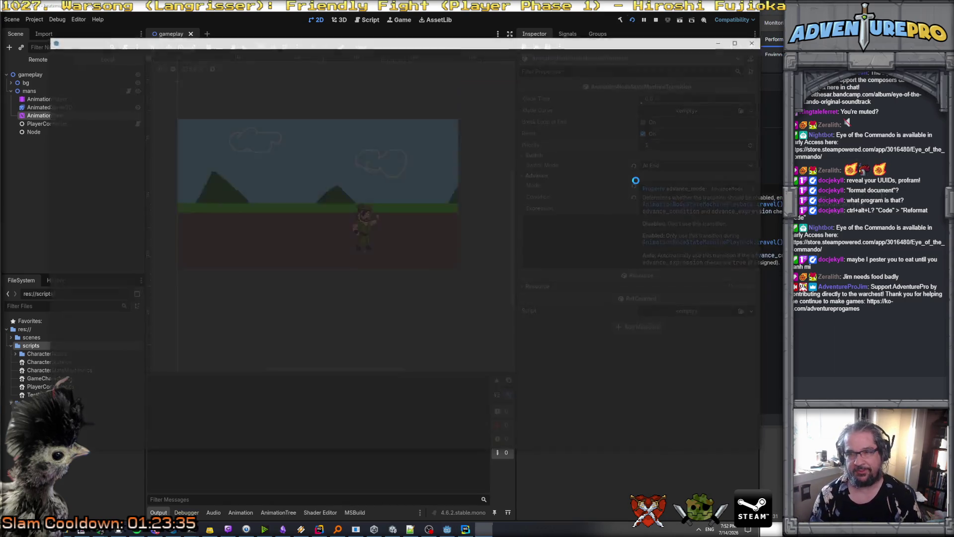
Test walking left and a double Z punch, then stop the game, keeping At End switching.
{"action": "key", "text": "Left"}
{"action": "key", "text": "z"}
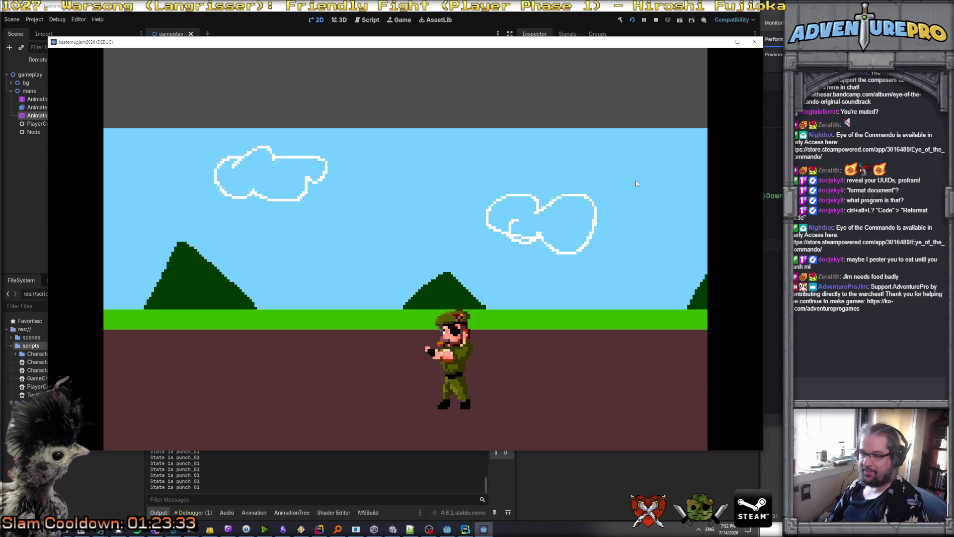
{"action": "key", "text": "z"}
{"action": "key", "text": "z"}
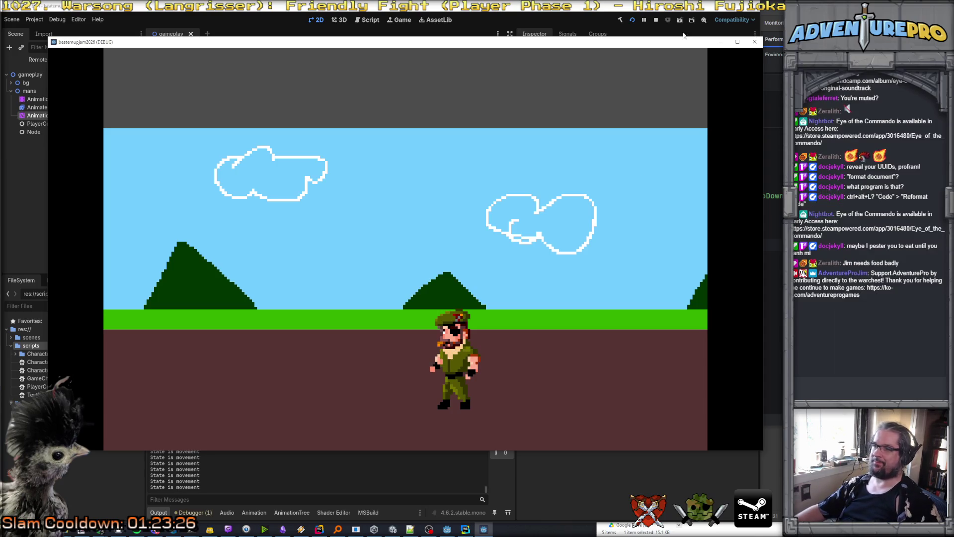
{"action": "key", "text": "F8"}
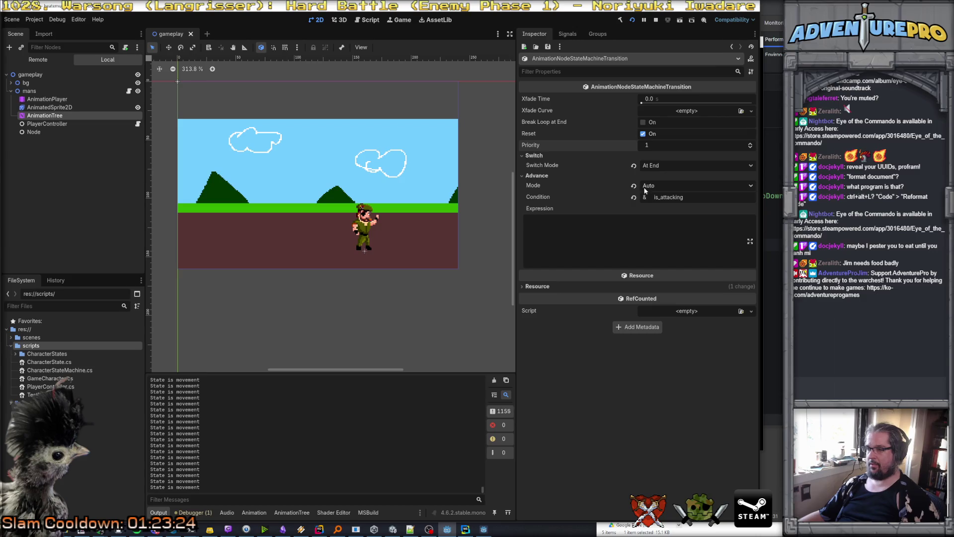
{"action": "left_click", "coordinate": [666, 167]}
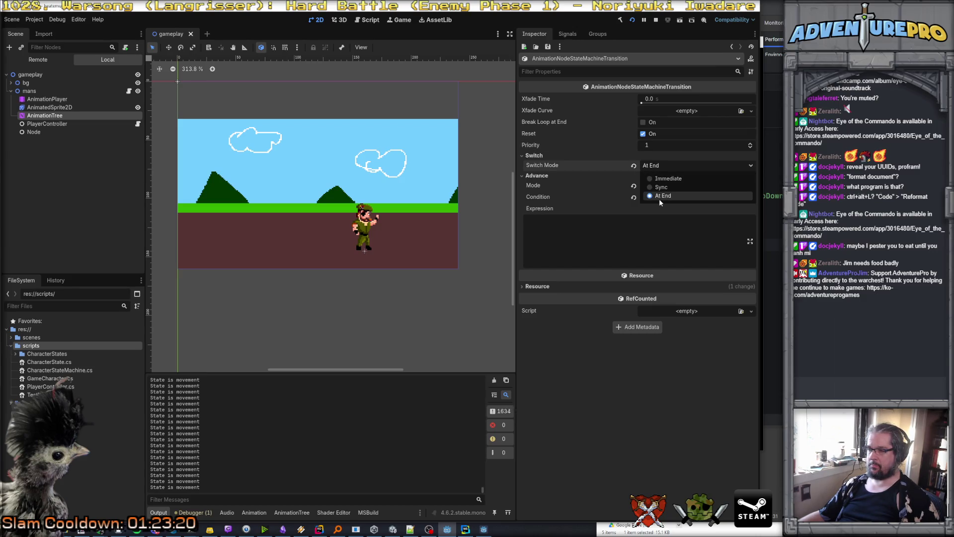
{"action": "key", "text": "Escape"}
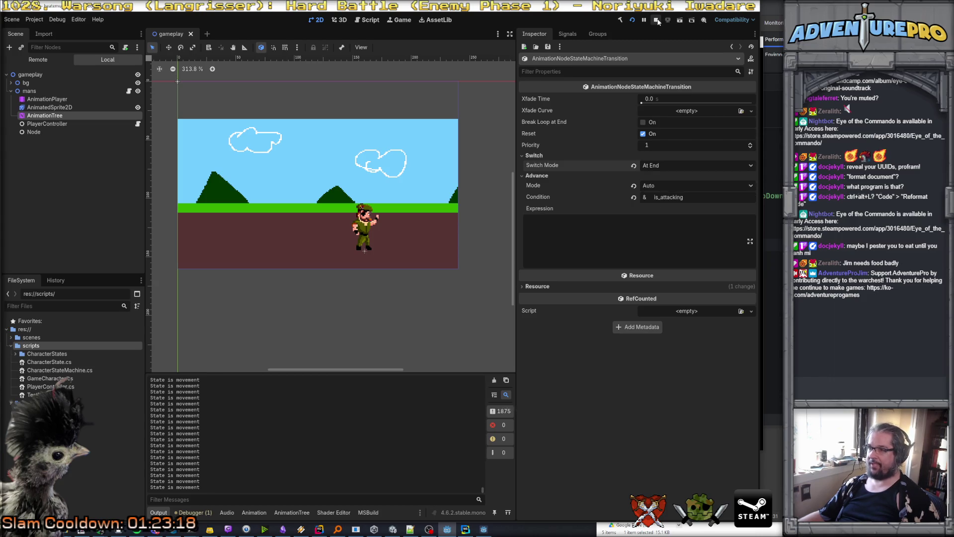
{"action": "left_click", "coordinate": [655, 20]}
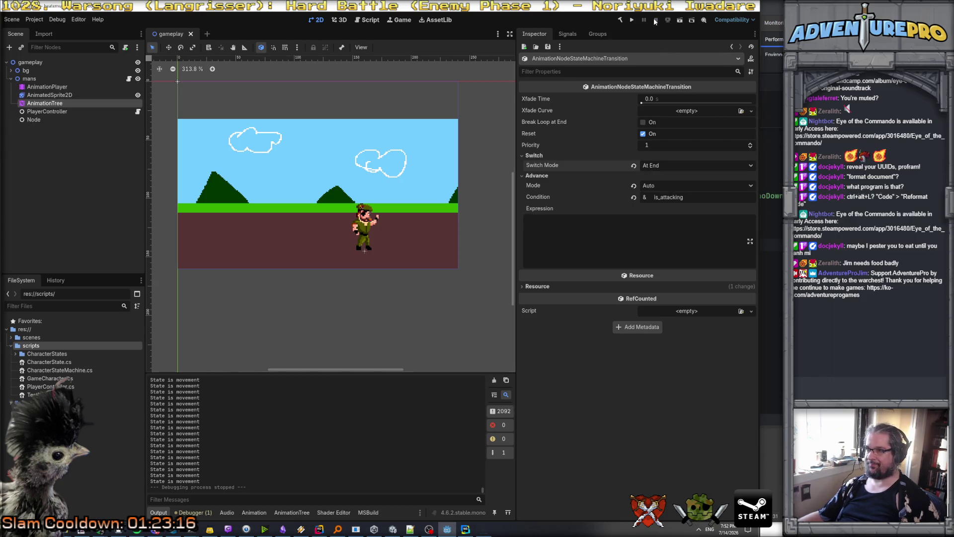
Compare the movement→punch_01 and punch_01→punch_02 transition settings in the AnimationTree graph.
{"action": "left_click", "coordinate": [274, 420]}
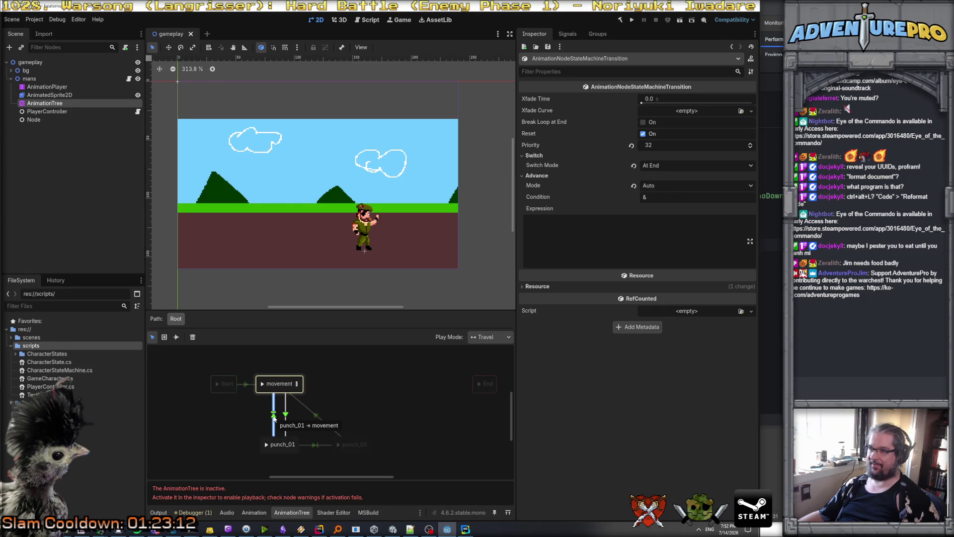
{"action": "left_click", "coordinate": [312, 444]}
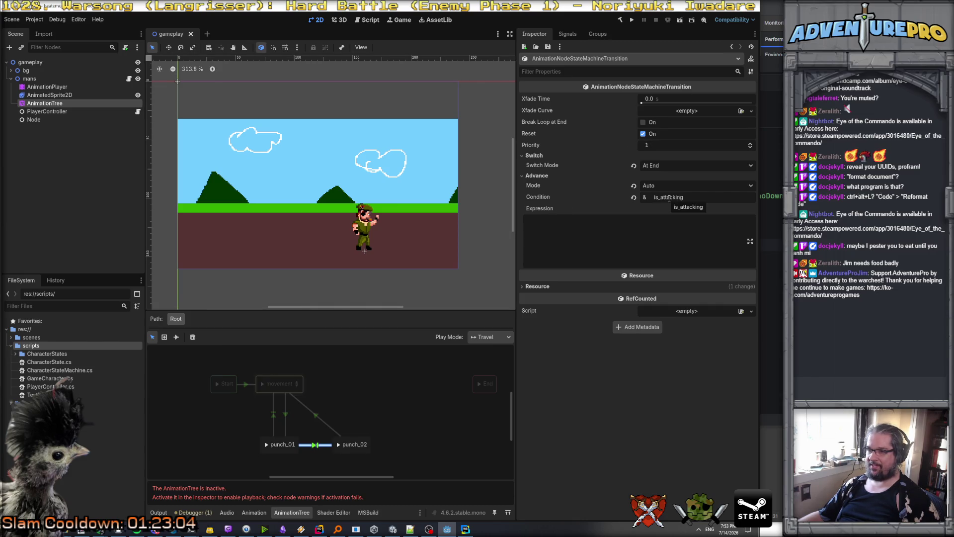
{"action": "left_click", "coordinate": [273, 416]}
{"action": "left_click", "coordinate": [314, 444]}
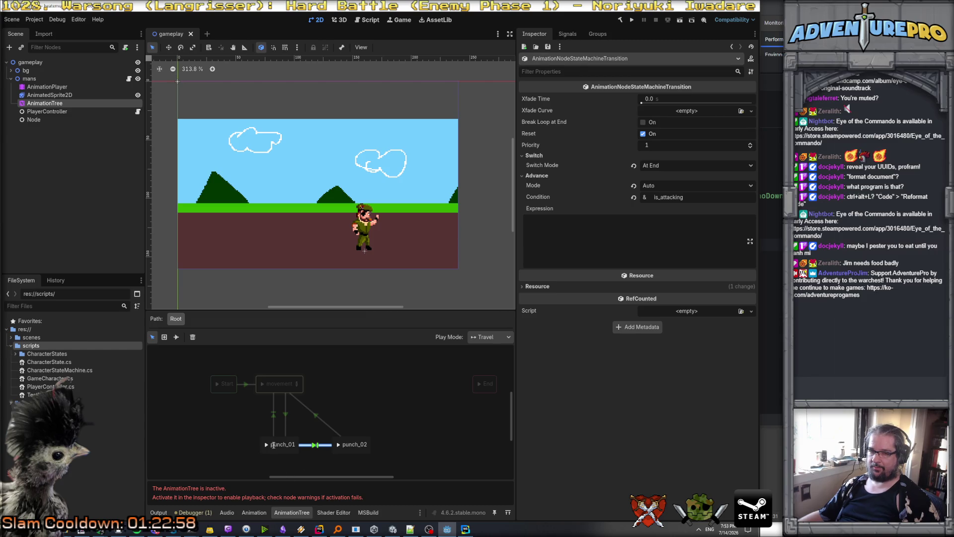
{"action": "left_click", "coordinate": [319, 529]}
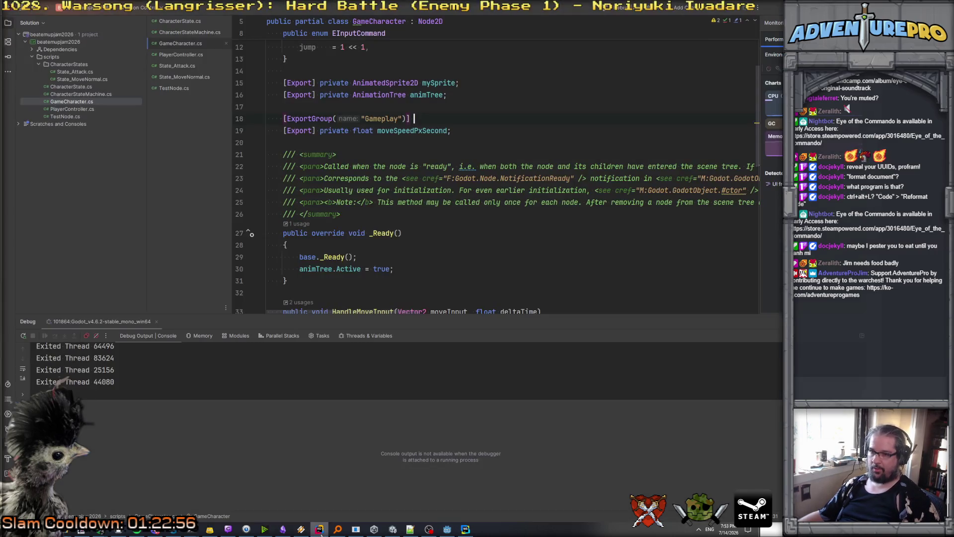
Review GameCharacter.cs, focusing on the is_attacking condition and its parameter path.
{"action": "scroll", "coordinate": [398, 256], "scroll_direction": "down", "scroll_amount": 7}
{"action": "scroll", "coordinate": [398, 256], "scroll_direction": "down", "scroll_amount": 5}
{"action": "scroll", "coordinate": [378, 239], "scroll_direction": "up", "scroll_amount": 5}
{"action": "scroll", "coordinate": [351, 219], "scroll_direction": "down", "scroll_amount": 5}
{"action": "left_click", "coordinate": [320, 219]}
{"action": "left_click", "coordinate": [481, 219]}
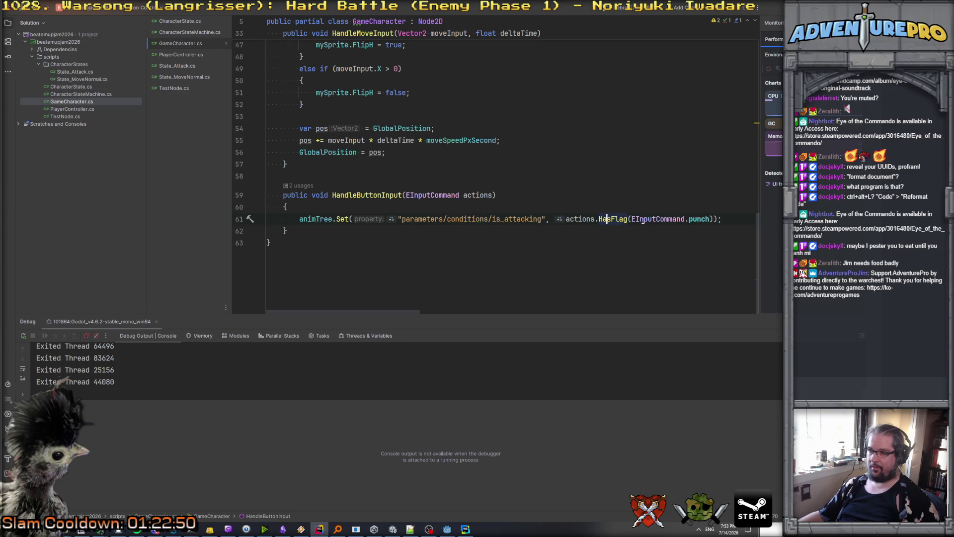
{"action": "scroll", "coordinate": [392, 217], "scroll_direction": "up", "scroll_amount": 6}
{"action": "scroll", "coordinate": [392, 217], "scroll_direction": "up", "scroll_amount": 2}
{"action": "scroll", "coordinate": [392, 217], "scroll_direction": "down", "scroll_amount": 3}
{"action": "scroll", "coordinate": [392, 217], "scroll_direction": "up", "scroll_amount": 4}
{"action": "scroll", "coordinate": [392, 217], "scroll_direction": "down", "scroll_amount": 6}
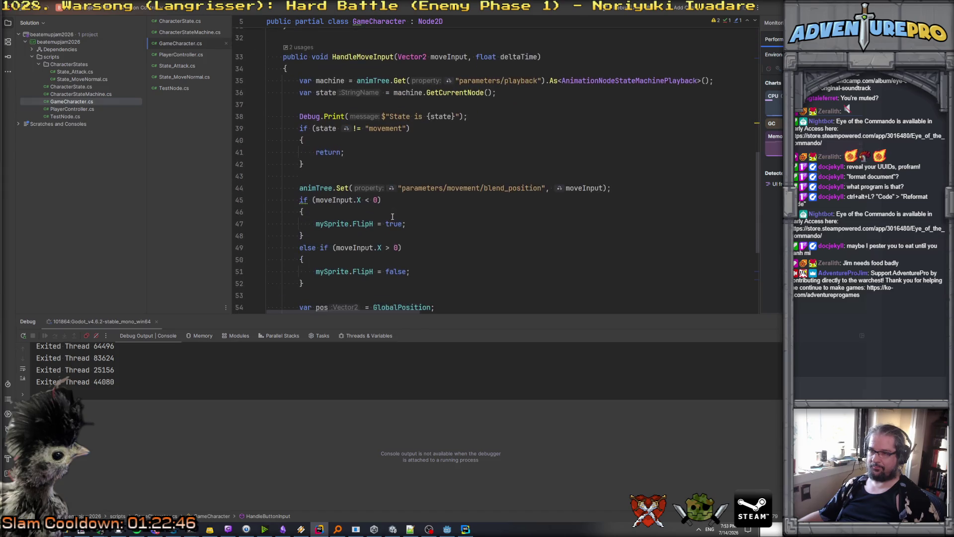
{"action": "scroll", "coordinate": [392, 217], "scroll_direction": "down", "scroll_amount": 3}
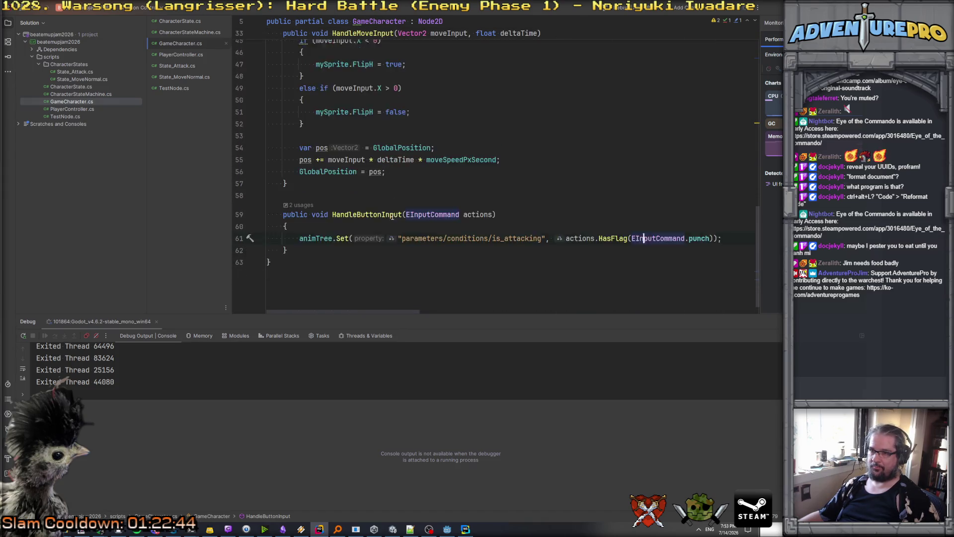
Browse CharacterStateMachine.cs, CharacterState.cs, then PlayerController.cs's stored punch press handling.
{"action": "left_click", "coordinate": [182, 32]}
{"action": "left_click", "coordinate": [180, 21]}
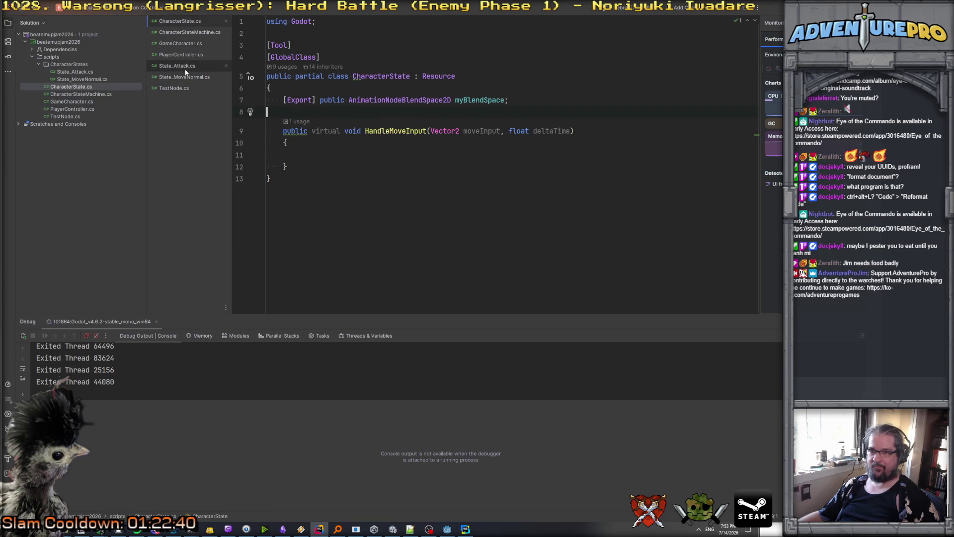
{"action": "left_click", "coordinate": [186, 54]}
{"action": "scroll", "coordinate": [380, 217], "scroll_direction": "down", "scroll_amount": 1}
{"action": "scroll", "coordinate": [381, 217], "scroll_direction": "up", "scroll_amount": 3}
{"action": "scroll", "coordinate": [348, 171], "scroll_direction": "down", "scroll_amount": 3}
{"action": "left_click", "coordinate": [348, 173]}
{"action": "left_click", "coordinate": [348, 165]}
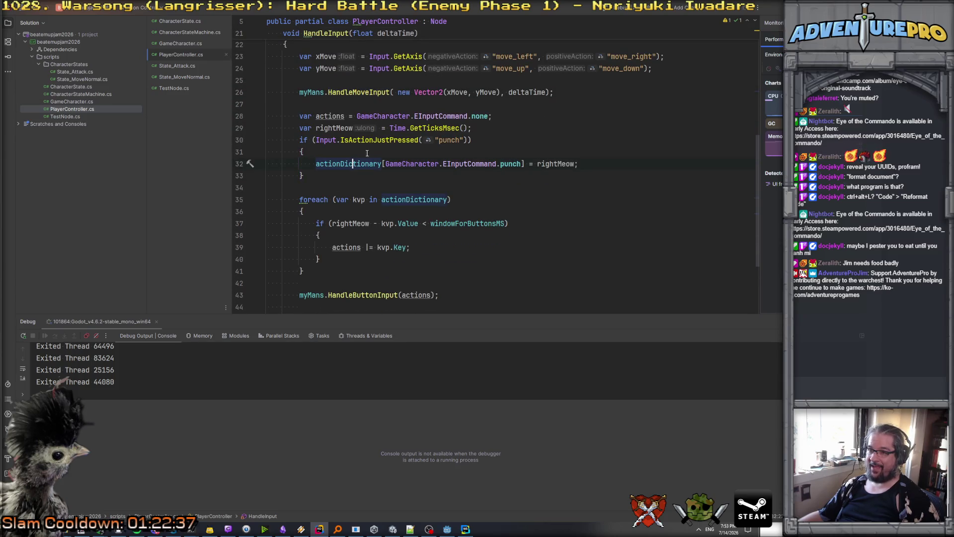
Review the punch input-window loop and add a blank line after the actions declaration.
{"action": "left_click", "coordinate": [390, 140]}
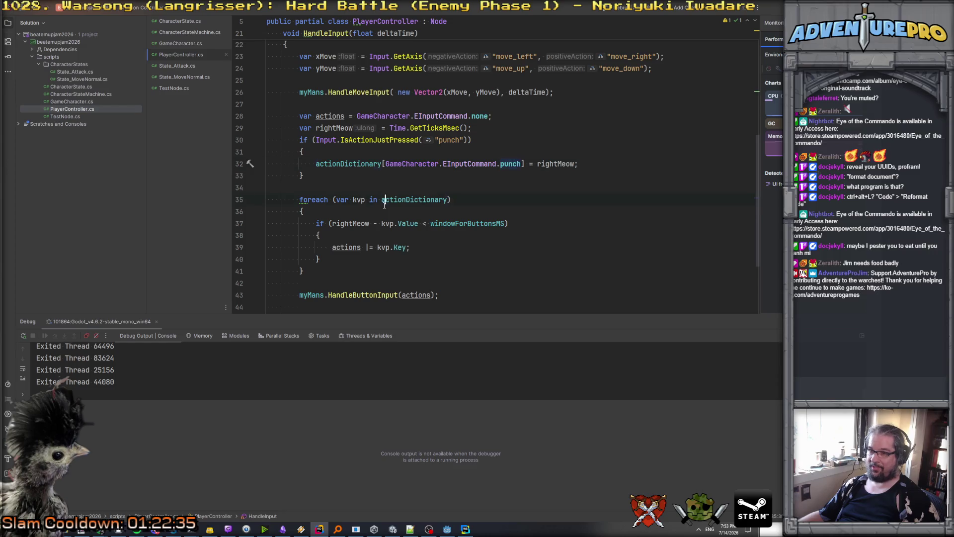
{"action": "left_click", "coordinate": [486, 197]}
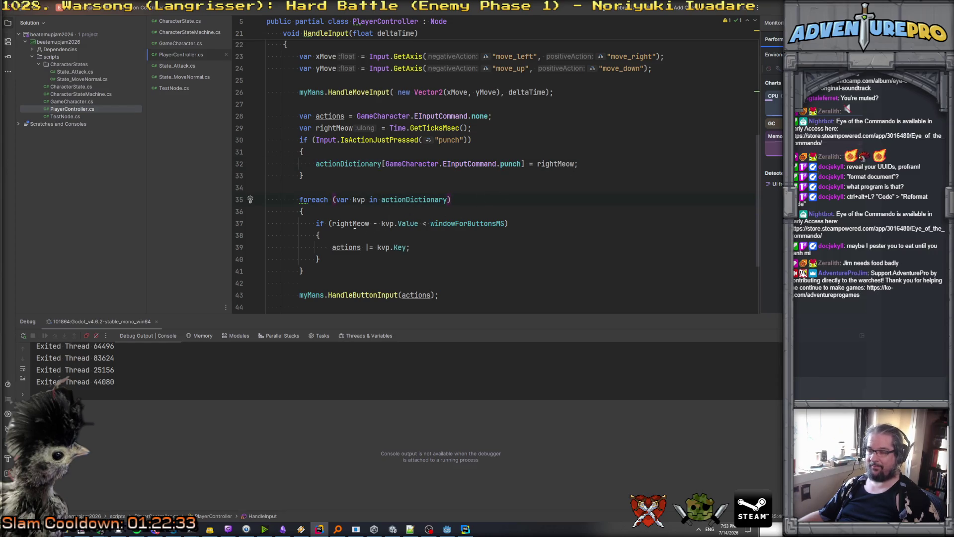
{"action": "left_click", "coordinate": [398, 223]}
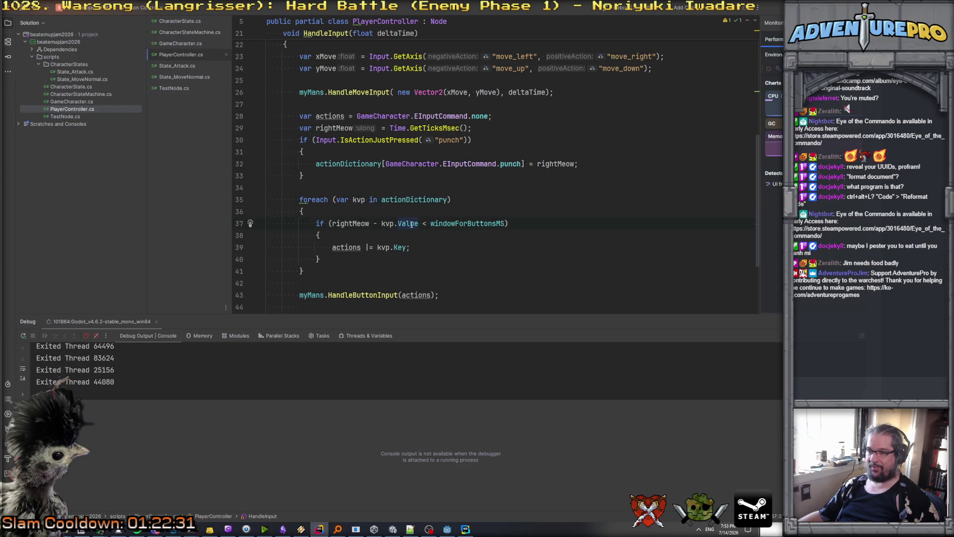
{"action": "left_click", "coordinate": [480, 223]}
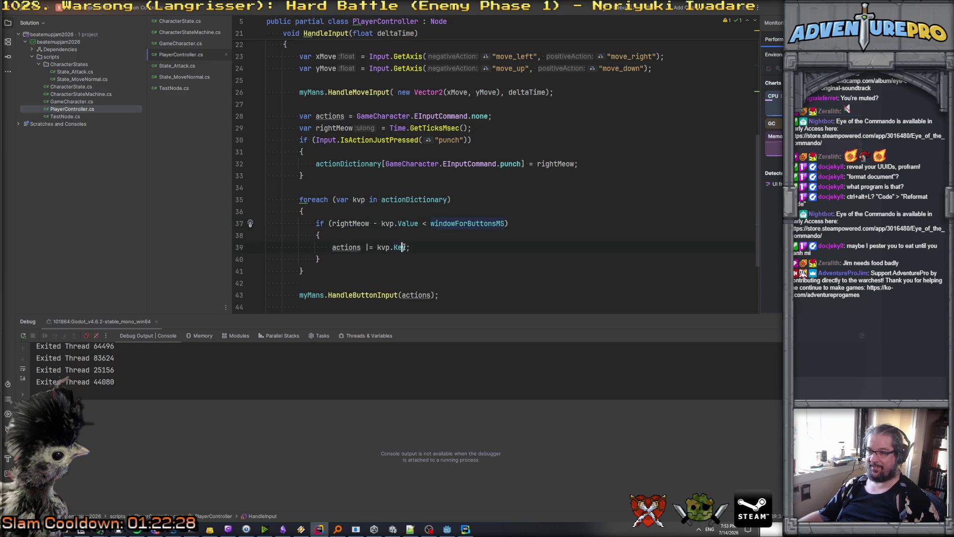
{"action": "scroll", "coordinate": [352, 247], "scroll_direction": "down", "scroll_amount": 2}
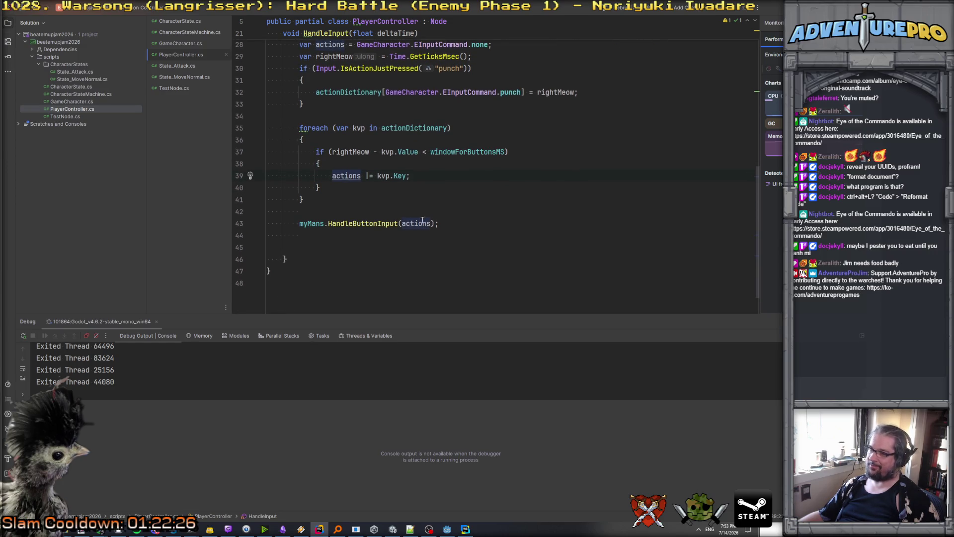
{"action": "scroll", "coordinate": [337, 170], "scroll_direction": "up", "scroll_amount": 4}
{"action": "left_click", "coordinate": [503, 209]}
{"action": "left_click", "coordinate": [510, 188]}
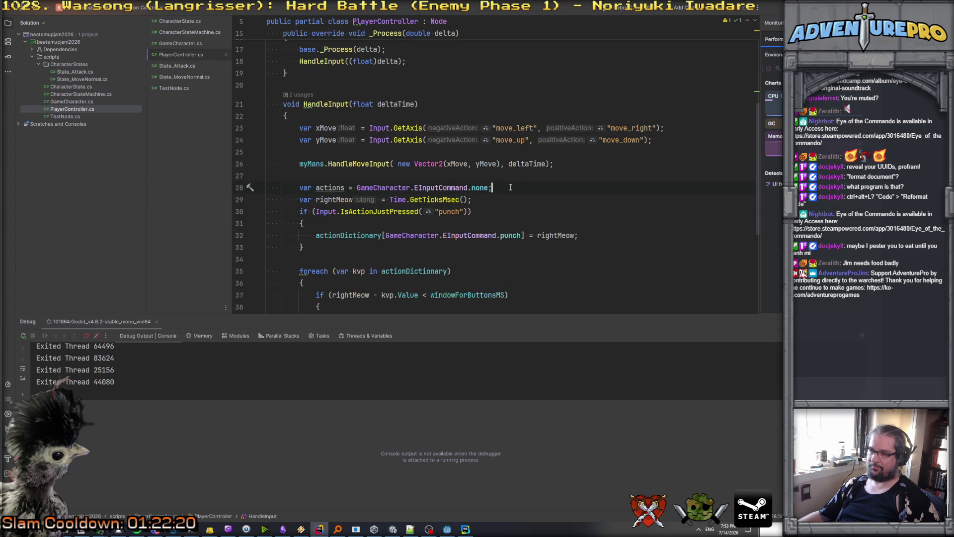
{"action": "key", "text": "Return"}
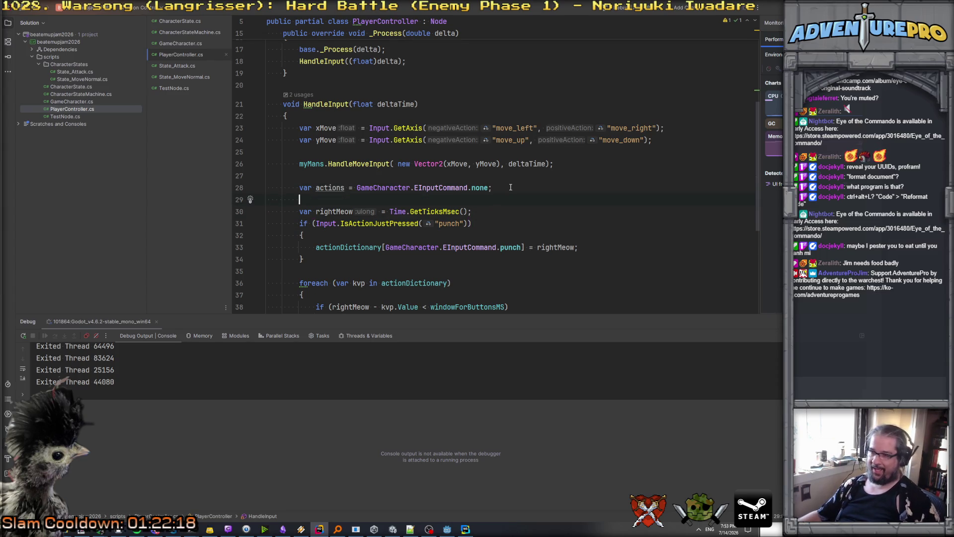
Locate the windowForButtonsMS declaration, set to 100, and return to Godot.
{"action": "scroll", "coordinate": [497, 184], "scroll_direction": "down", "scroll_amount": 1}
{"action": "mouse_move", "coordinate": [441, 176]}
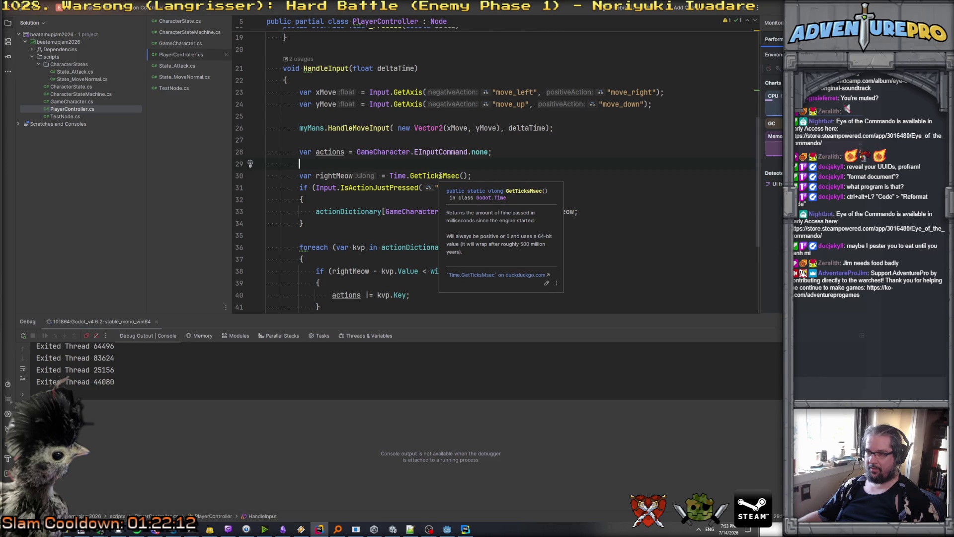
{"action": "scroll", "coordinate": [391, 206], "scroll_direction": "down", "scroll_amount": 3}
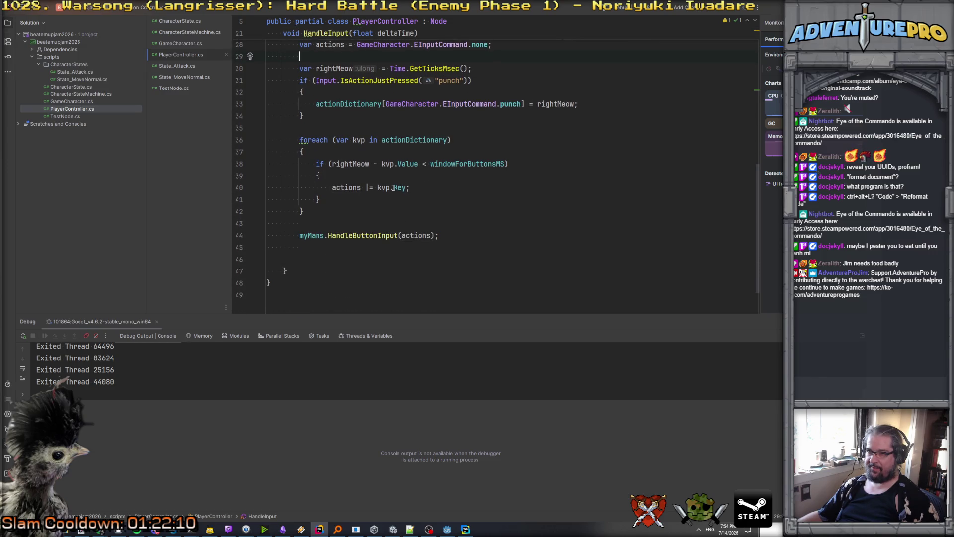
{"action": "scroll", "coordinate": [450, 163], "scroll_direction": "up", "scroll_amount": 2}
{"action": "scroll", "coordinate": [450, 163], "scroll_direction": "up", "scroll_amount": 1}
{"action": "scroll", "coordinate": [437, 174], "scroll_direction": "down", "scroll_amount": 1}
{"action": "mouse_move", "coordinate": [408, 199]}
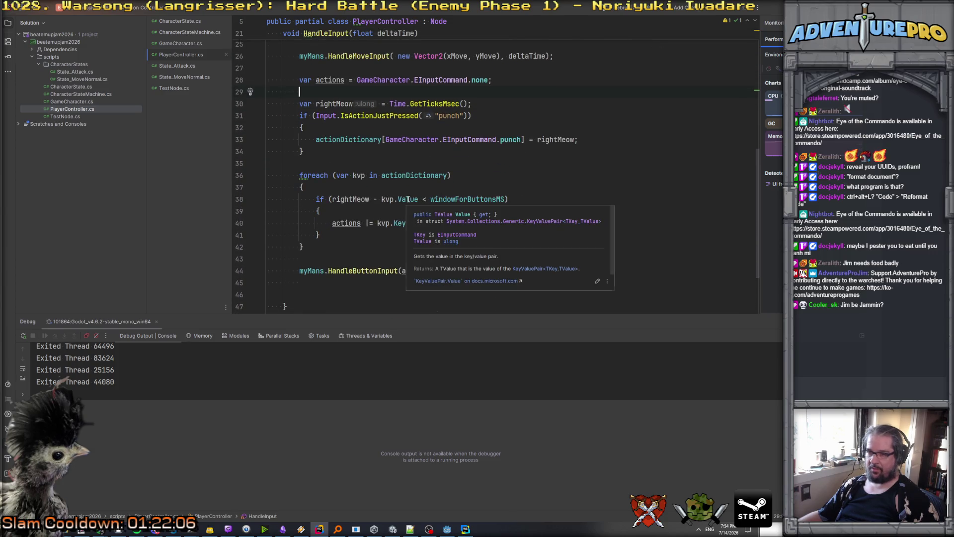
{"action": "left_click", "coordinate": [346, 199]}
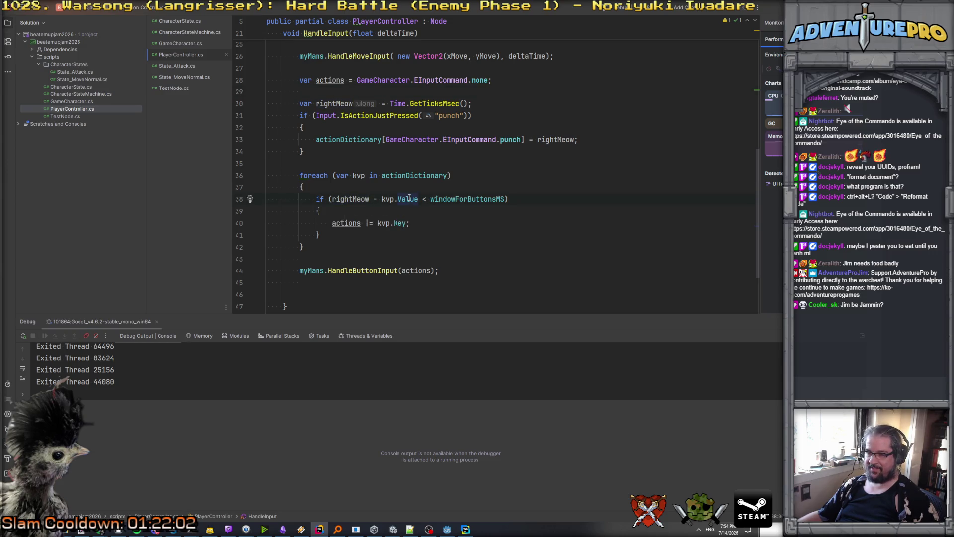
{"action": "left_click", "coordinate": [467, 199], "text": "ctrl"}
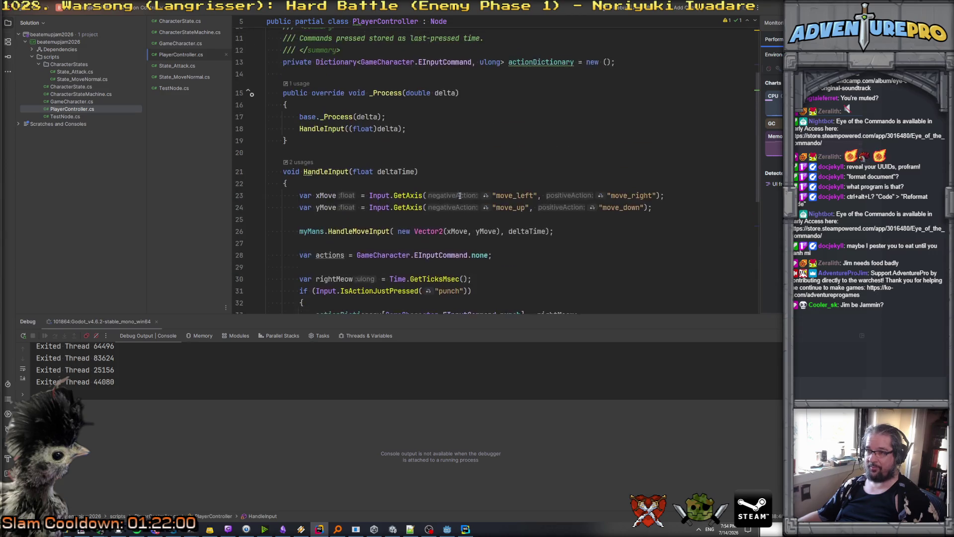
{"action": "left_click", "coordinate": [503, 127]}
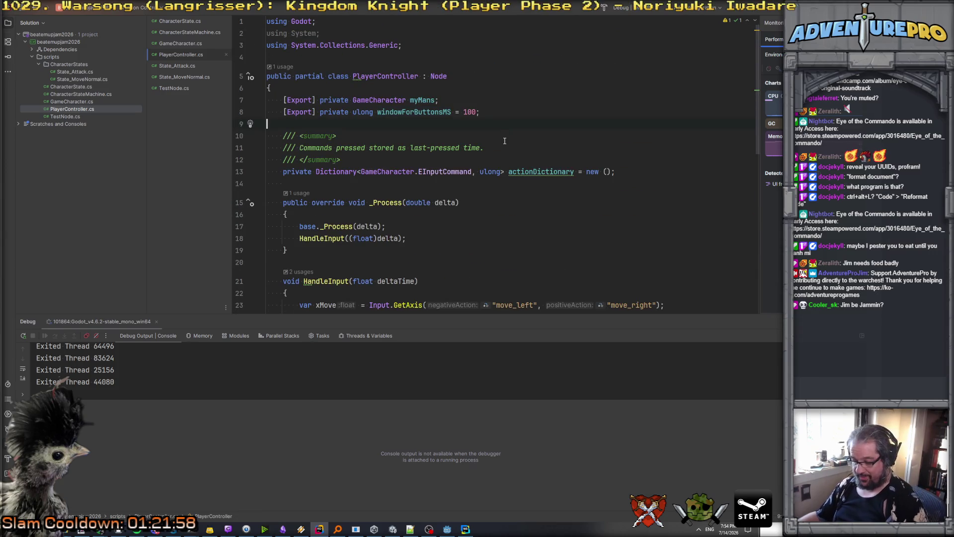
{"action": "key", "text": "alt+Tab"}
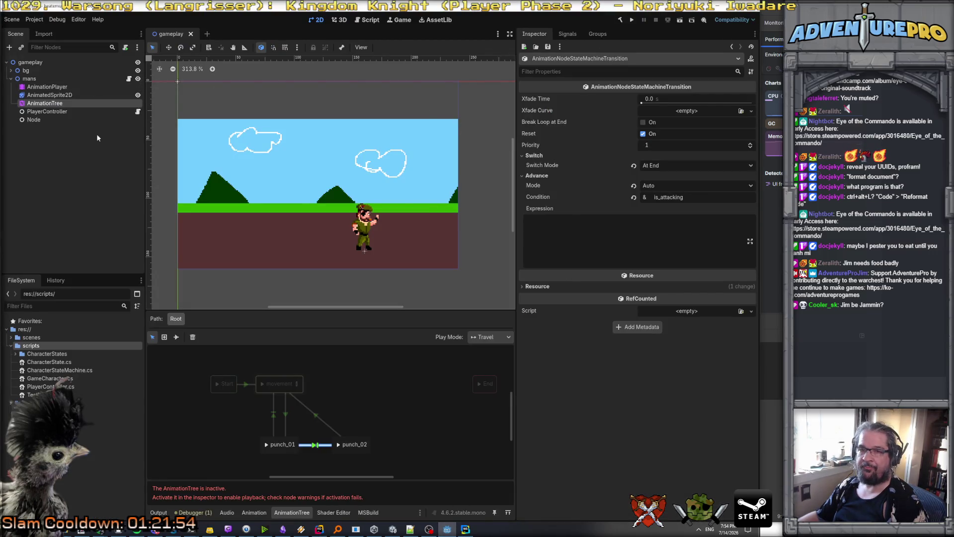
Set the PlayerController's Window For Buttons Ms to 1000, then rebuild and launch the game.
{"action": "left_click", "coordinate": [30, 78]}
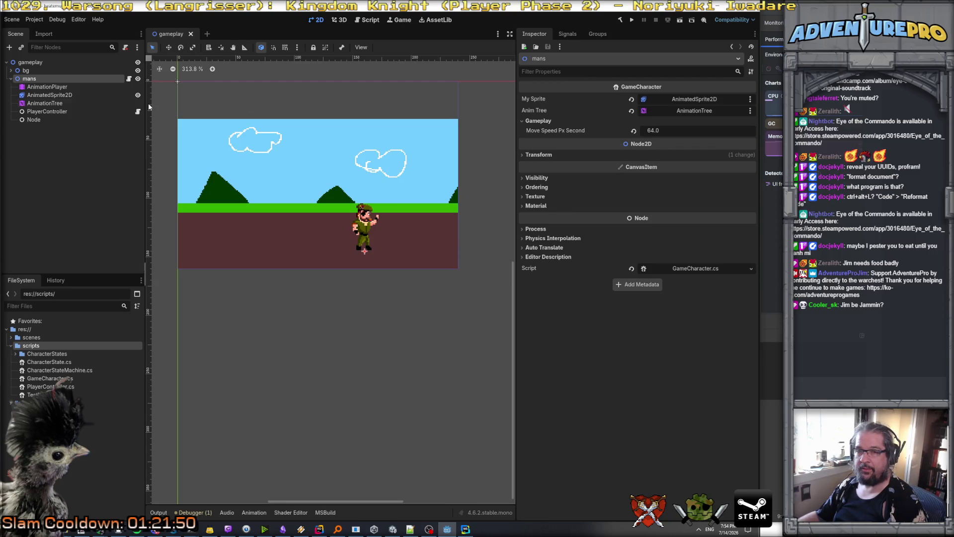
{"action": "left_click", "coordinate": [47, 112]}
{"action": "left_click", "coordinate": [662, 123]}
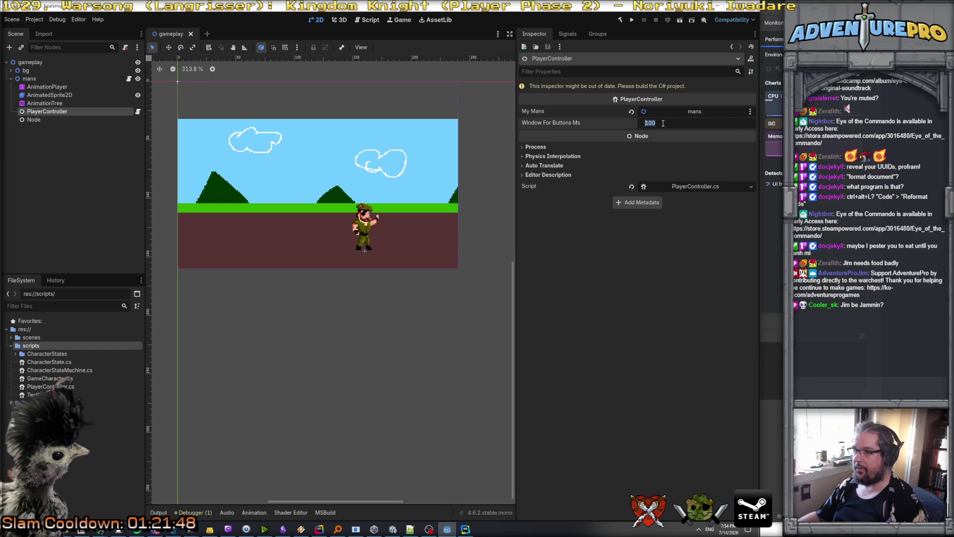
{"action": "type", "text": "1000"}
{"action": "key", "text": "Return"}
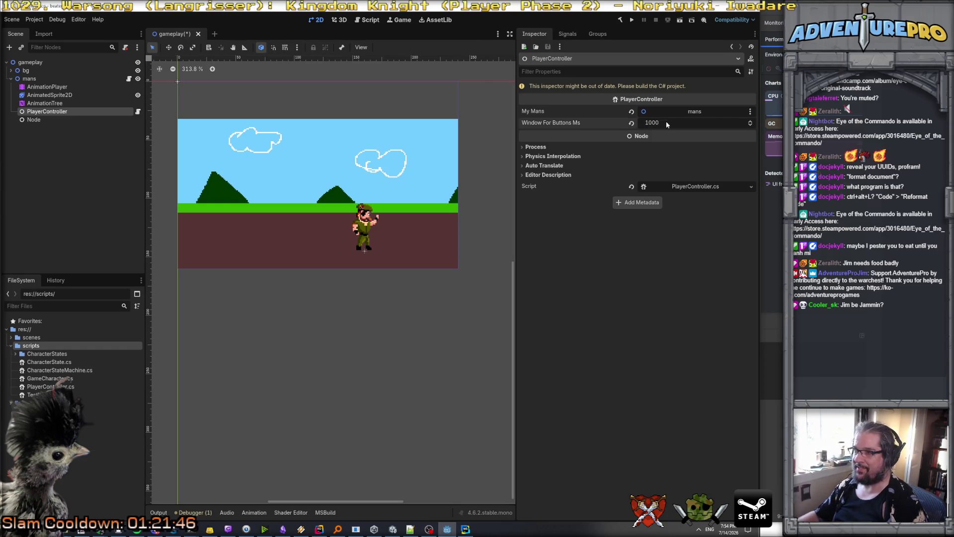
{"action": "left_click", "coordinate": [621, 20]}
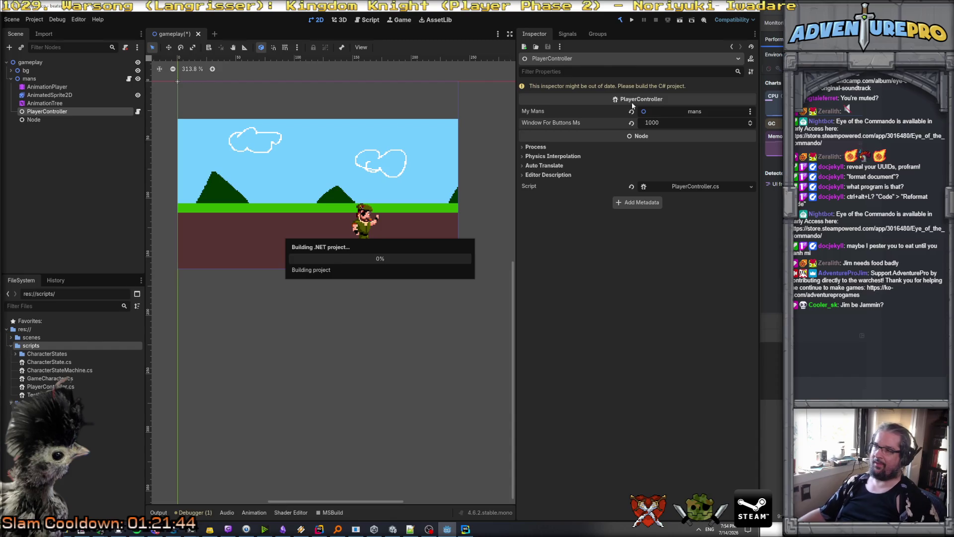
{"action": "left_click", "coordinate": [632, 20]}
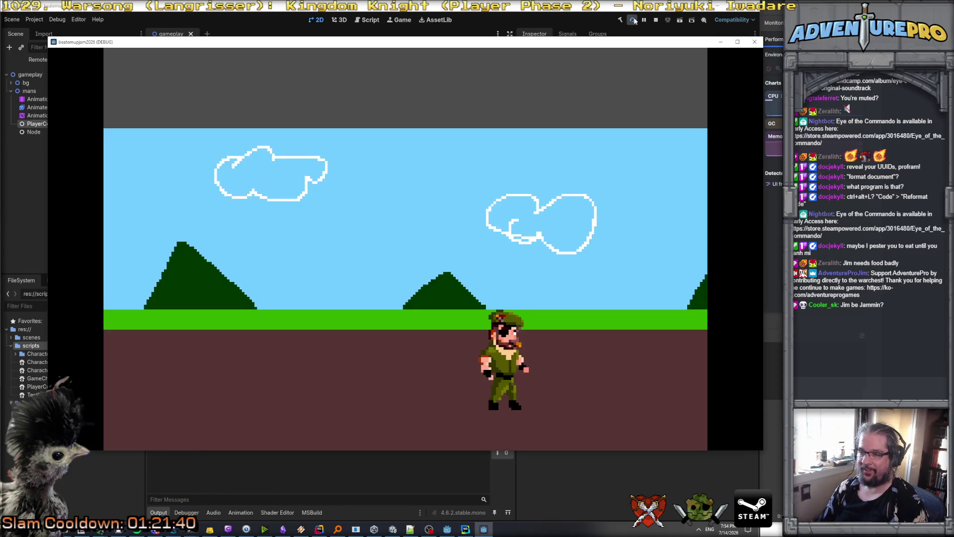
Throw several punches with J and walk the soldier left with A.
{"action": "key", "text": "j"}
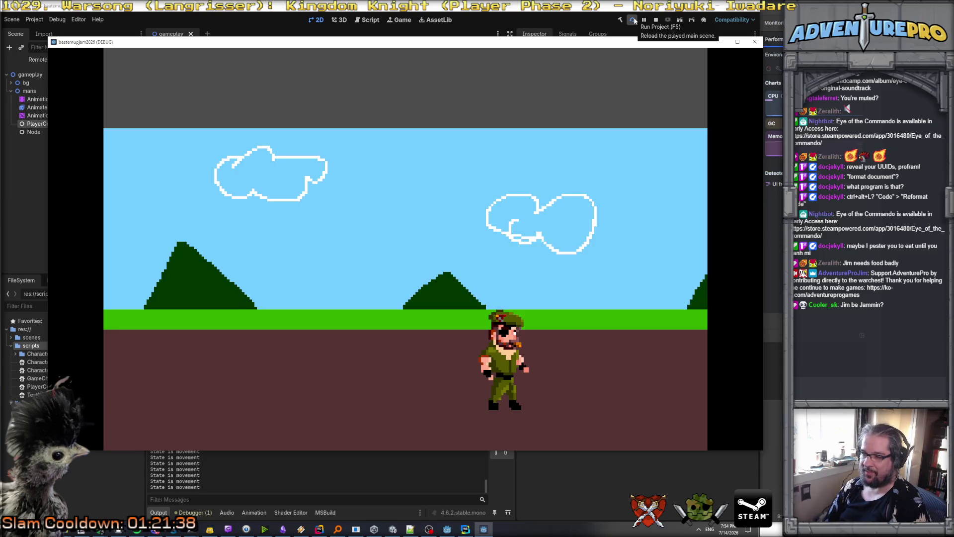
{"action": "key", "text": "j"}
{"action": "key", "text": "j"}
{"action": "key", "text": "a"}
{"action": "key", "text": "j"}
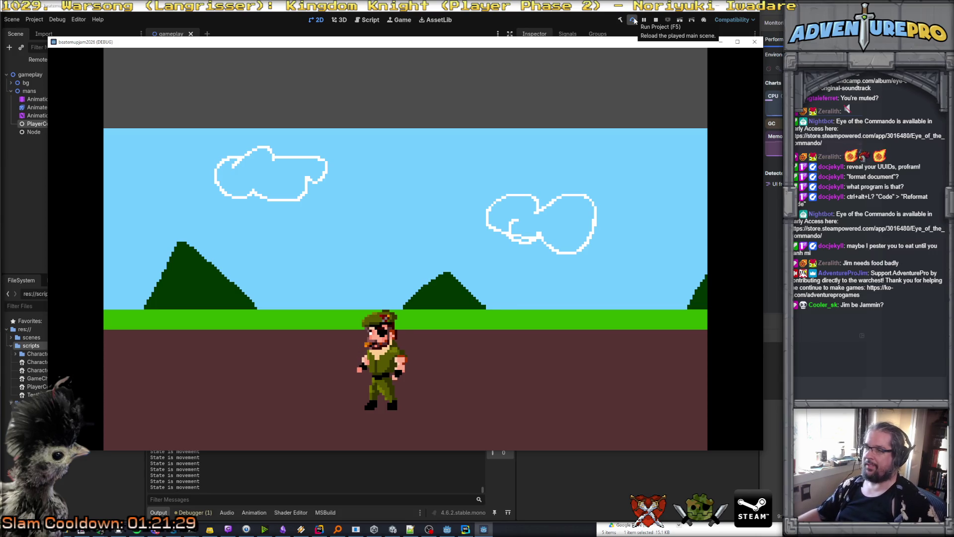
Close the game and scroll the Output log up to the punch_01 state lines.
{"action": "left_click", "coordinate": [753, 44]}
{"action": "scroll", "coordinate": [287, 435], "scroll_direction": "up", "scroll_amount": 2}
{"action": "mouse_move", "coordinate": [482, 486]}
{"action": "left_mouse_down"}
{"action": "mouse_move", "coordinate": [481, 457]}
{"action": "mouse_move", "coordinate": [481, 467]}
{"action": "left_mouse_up"}
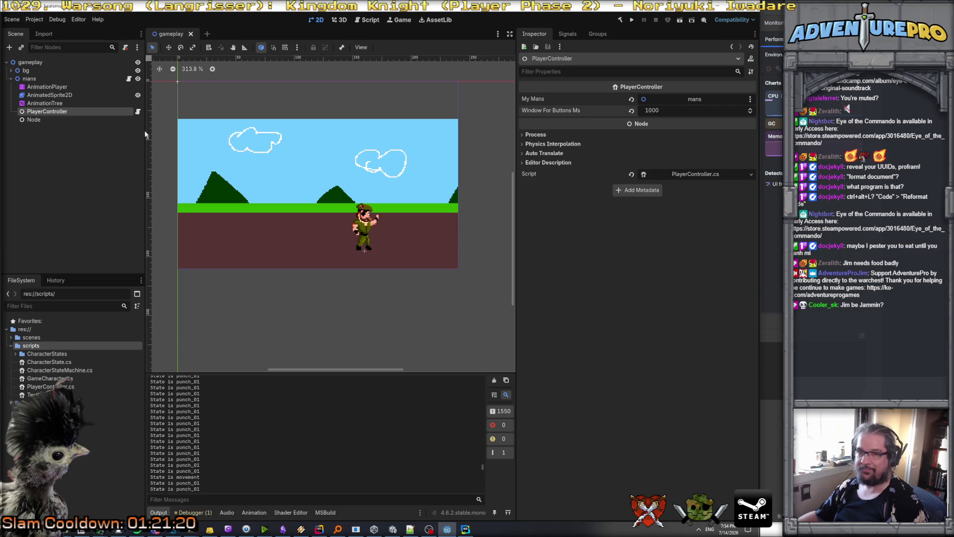
Show the AnimationTree state machine and compare the movement→punch_01 and punch_01→punch_02 transitions.
{"action": "left_click", "coordinate": [253, 512]}
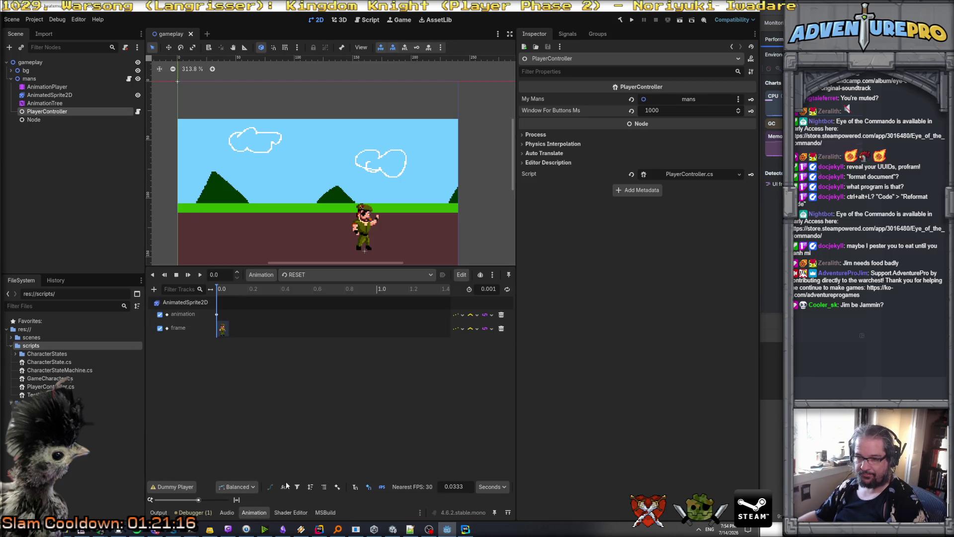
{"action": "left_click", "coordinate": [50, 103]}
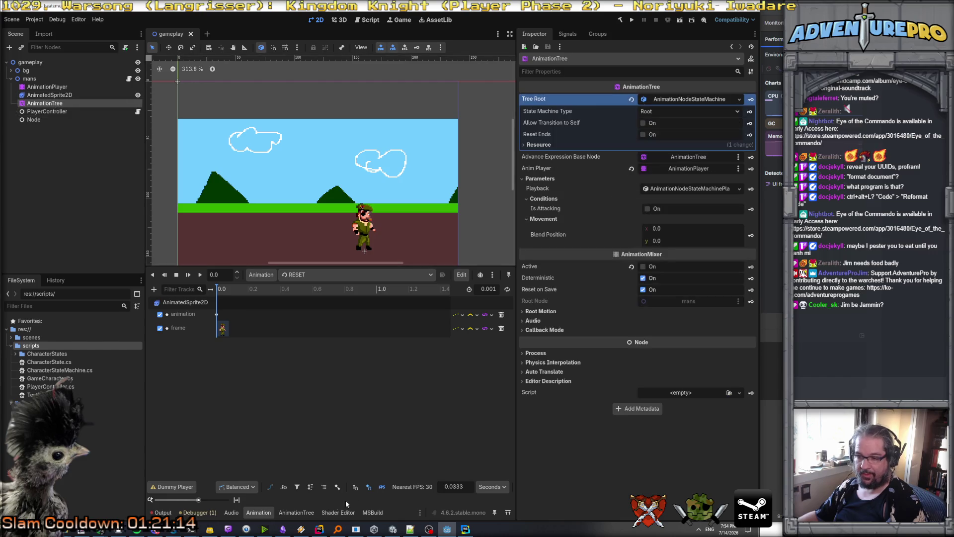
{"action": "left_click", "coordinate": [296, 512]}
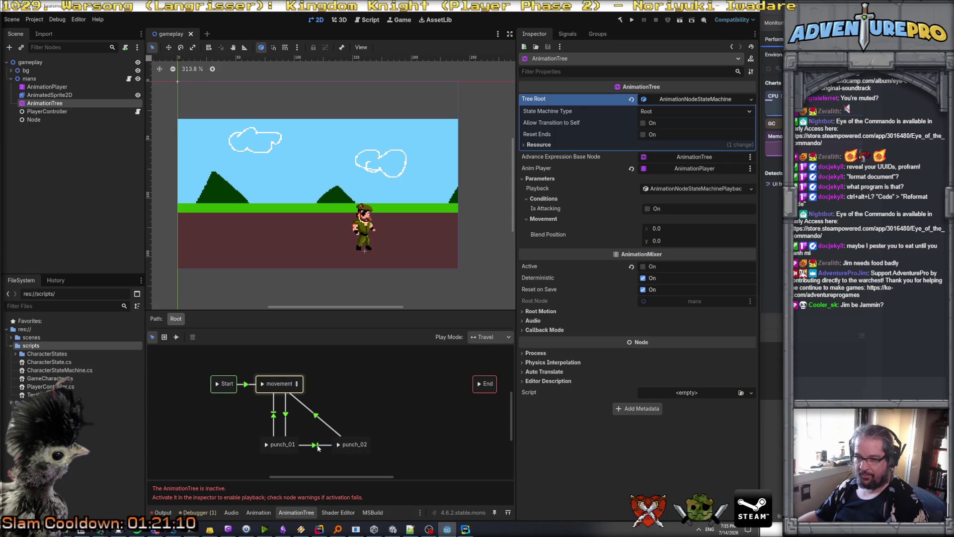
{"action": "left_click", "coordinate": [317, 446]}
{"action": "left_click", "coordinate": [272, 420]}
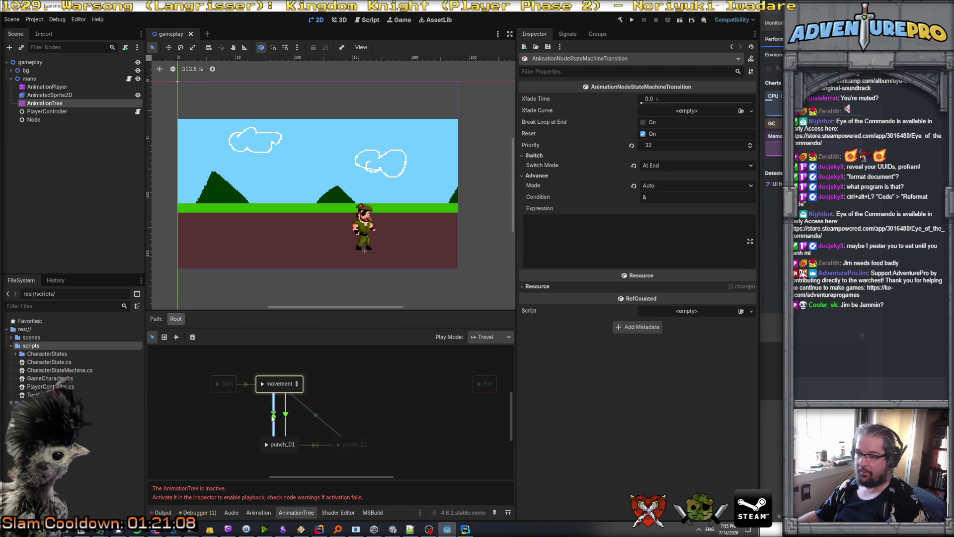
{"action": "left_click", "coordinate": [313, 445]}
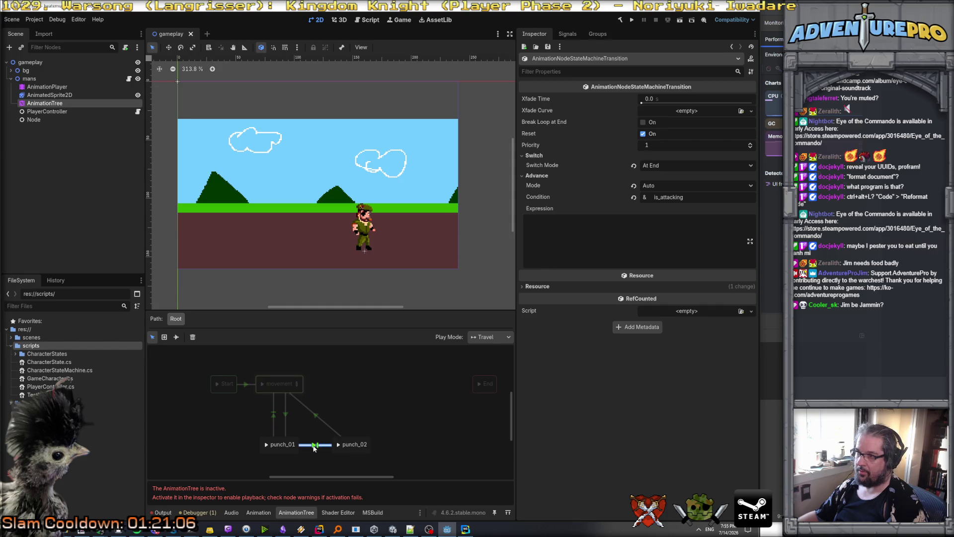
{"action": "left_click", "coordinate": [272, 411]}
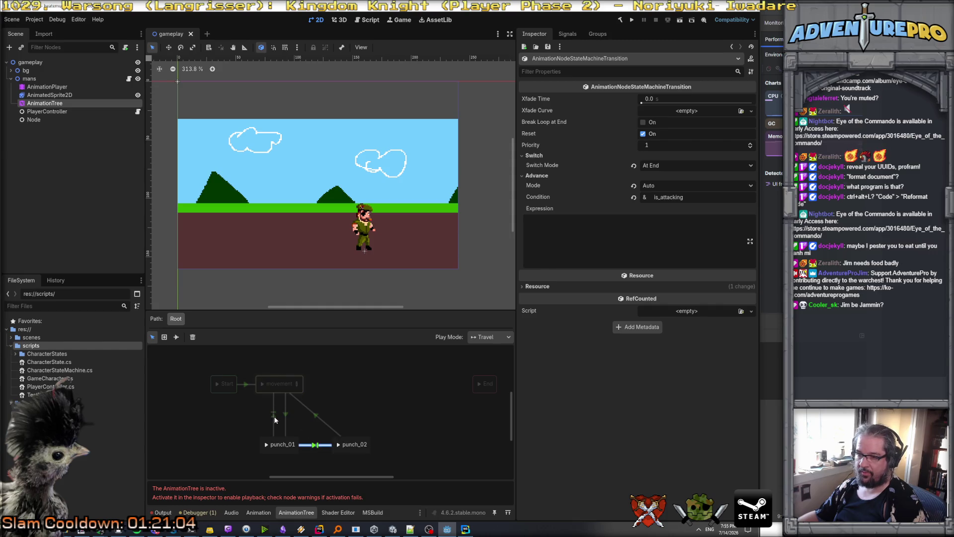
{"action": "left_click", "coordinate": [316, 447]}
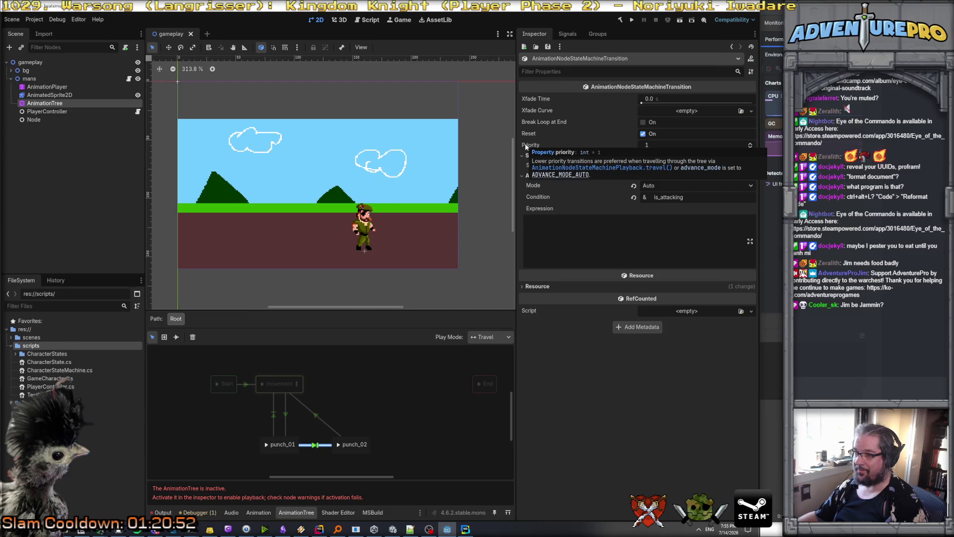
Set the movement→punch_02 transition's Switch Mode to At End.
{"action": "double_click", "coordinate": [351, 445]}
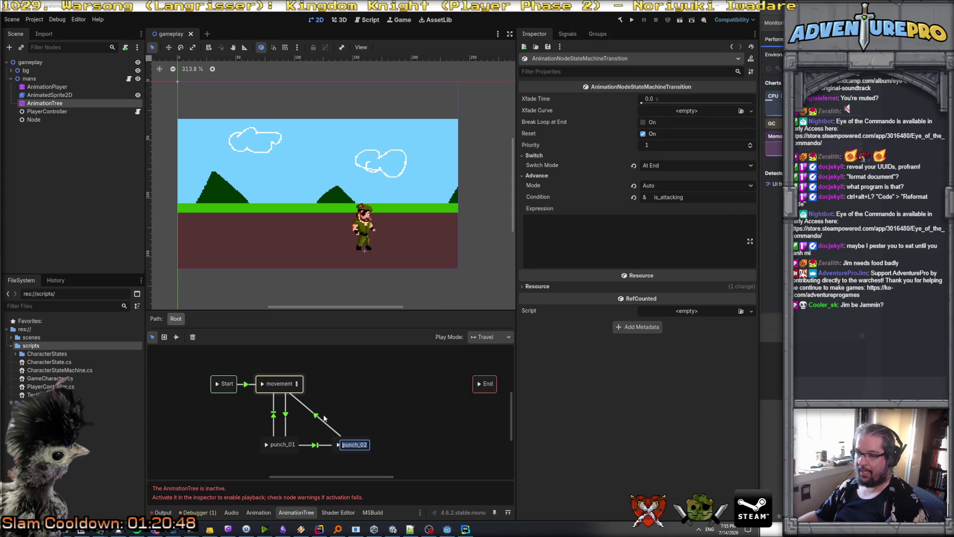
{"action": "key", "text": "Escape"}
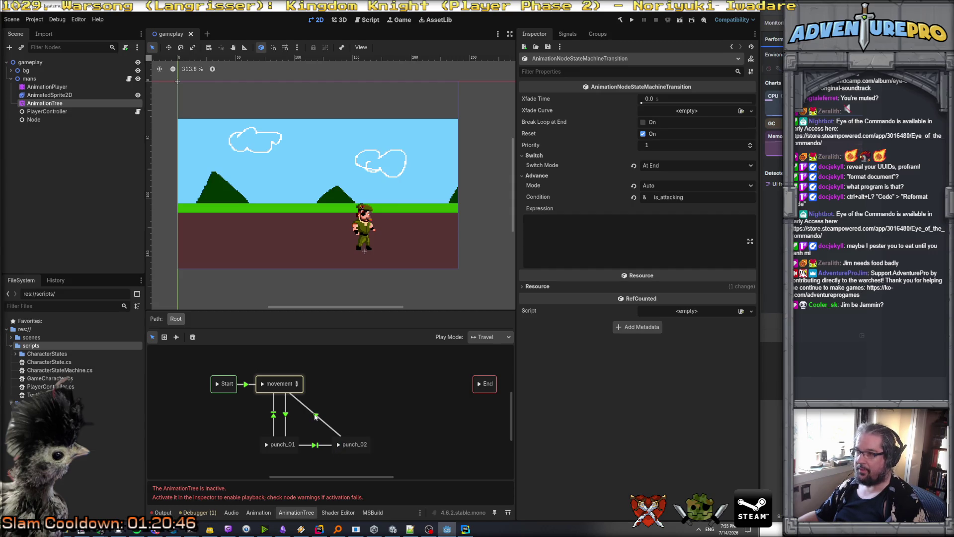
{"action": "left_click", "coordinate": [316, 417]}
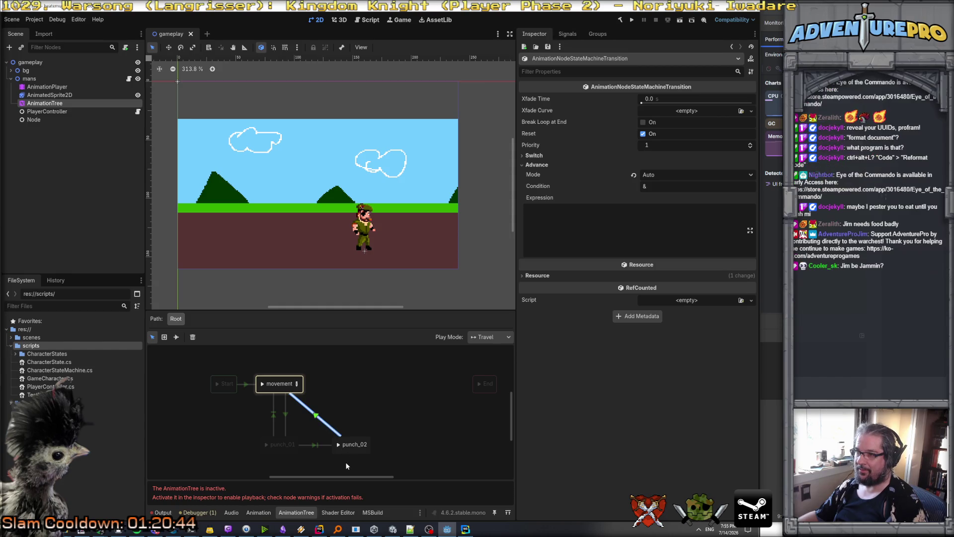
{"action": "left_click", "coordinate": [273, 418]}
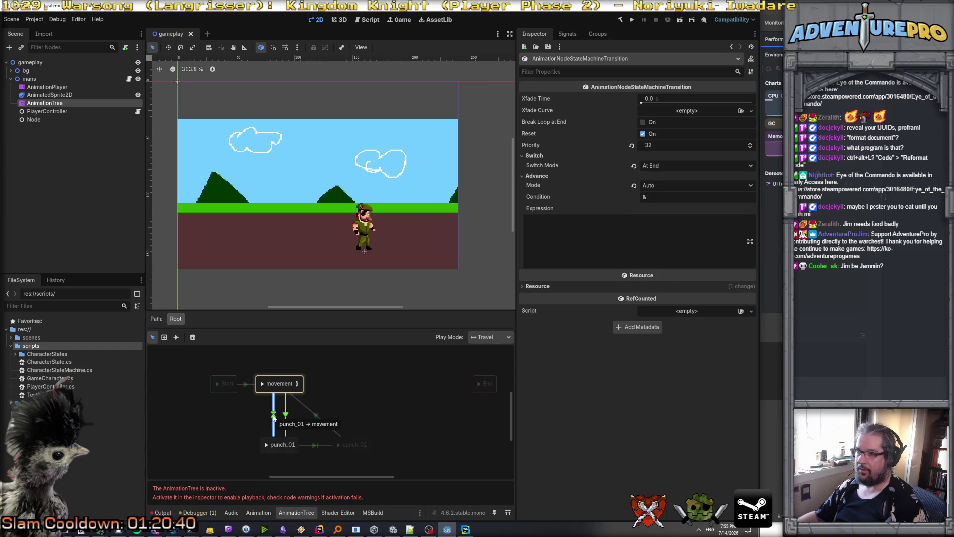
{"action": "left_click", "coordinate": [315, 413]}
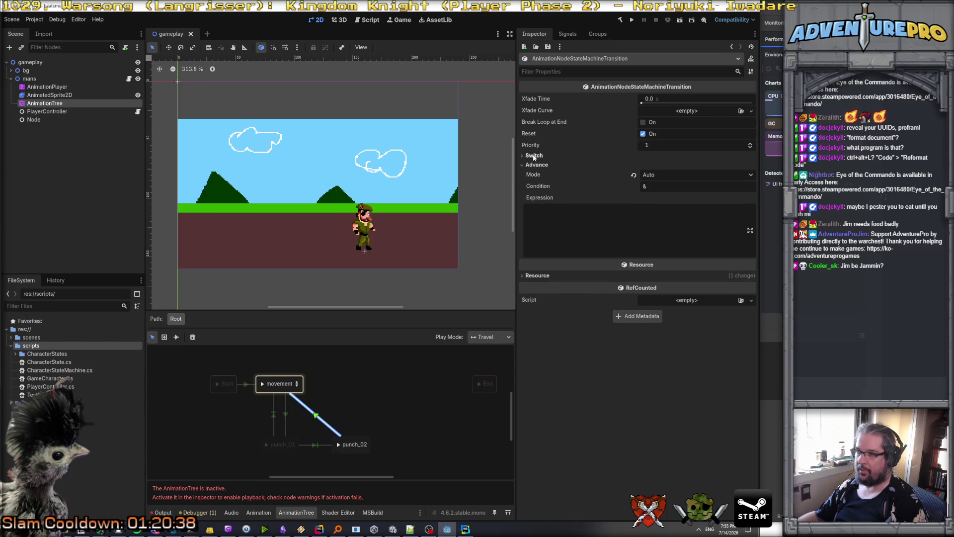
{"action": "left_click", "coordinate": [661, 165]}
{"action": "left_click", "coordinate": [656, 197]}
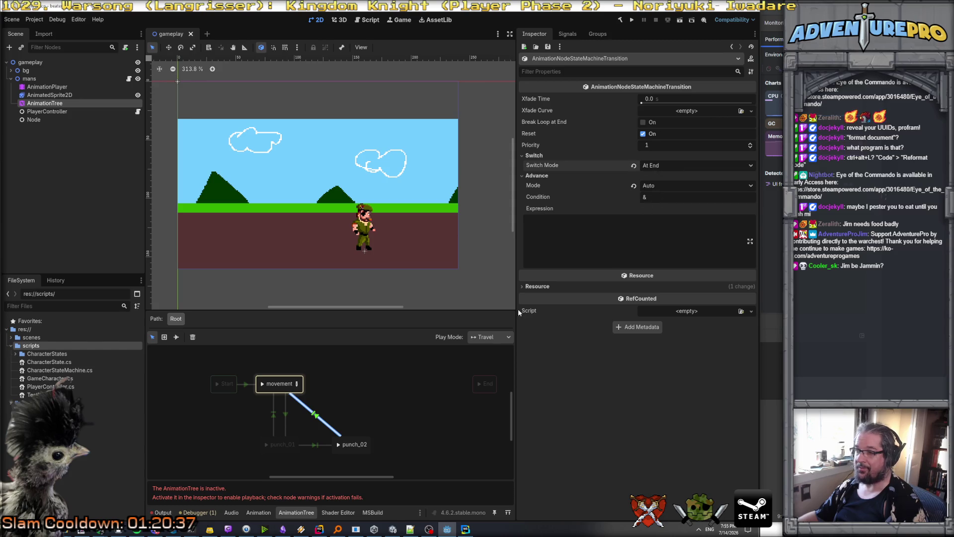
Check the animations assigned to punch_01 and punch_02, then view the mans character's move speed.
{"action": "left_click", "coordinate": [343, 453]}
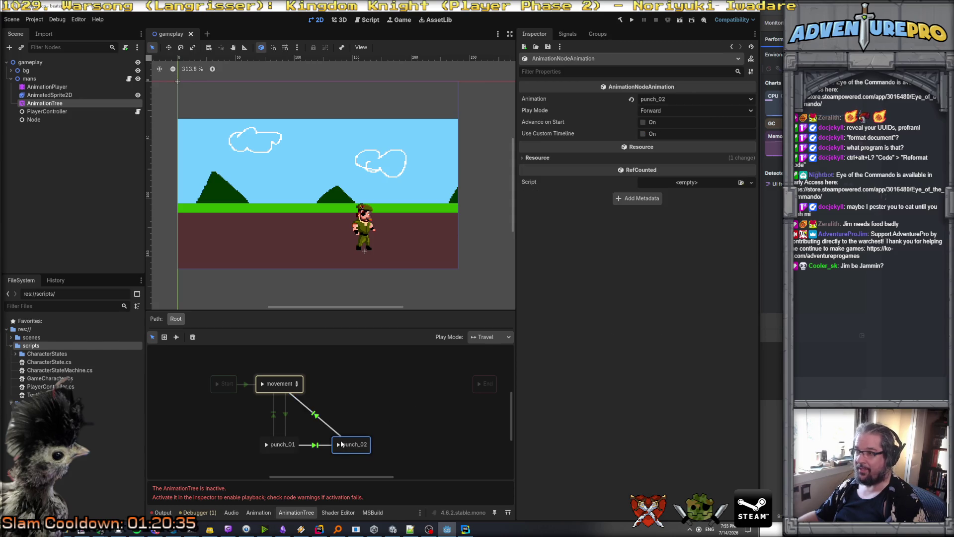
{"action": "left_click", "coordinate": [275, 449]}
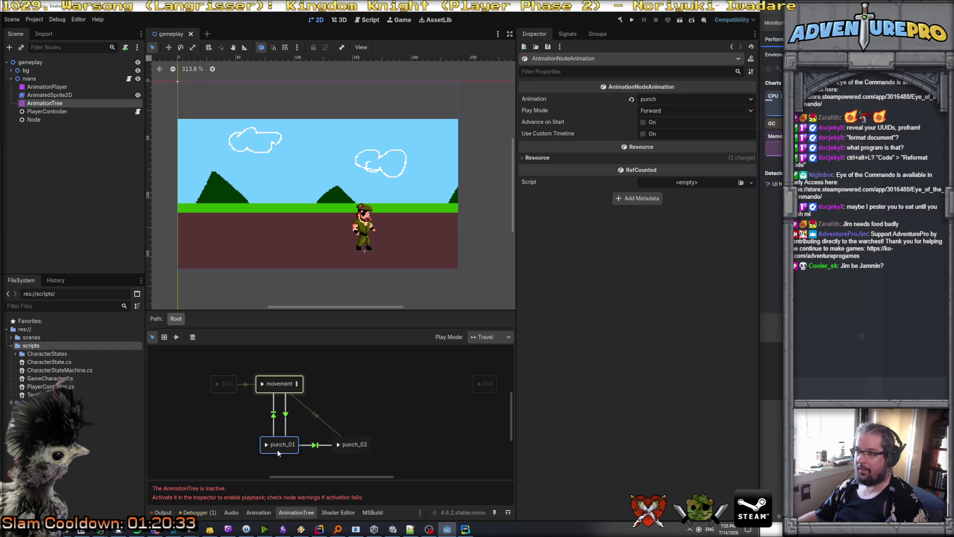
{"action": "left_click", "coordinate": [351, 454]}
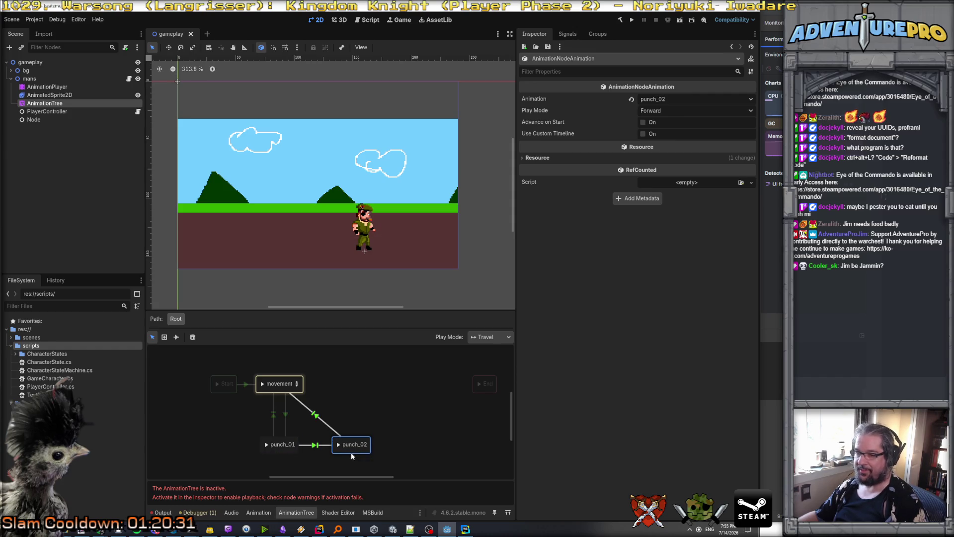
{"action": "left_click", "coordinate": [55, 81]}
{"action": "left_click", "coordinate": [671, 132]}
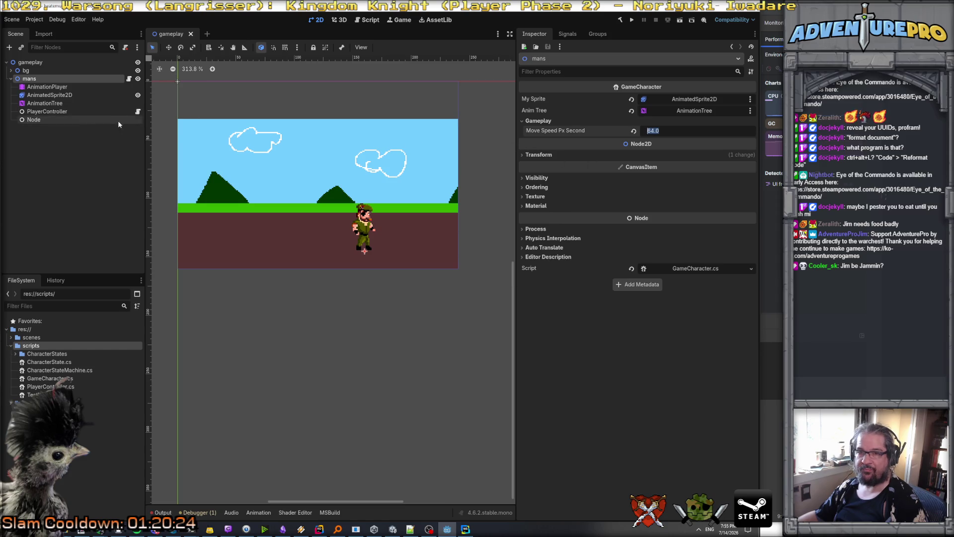
Set the PlayerController's Window For Buttons Ms to 100 and rebuild and run the project.
{"action": "left_click", "coordinate": [107, 112]}
{"action": "left_click", "coordinate": [679, 114]}
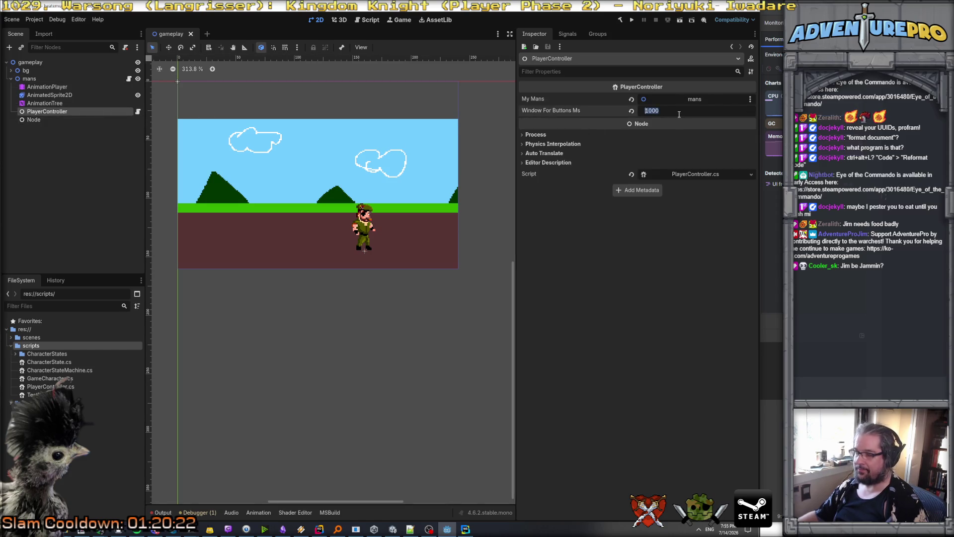
{"action": "type", "text": "100"}
{"action": "key", "text": "Return"}
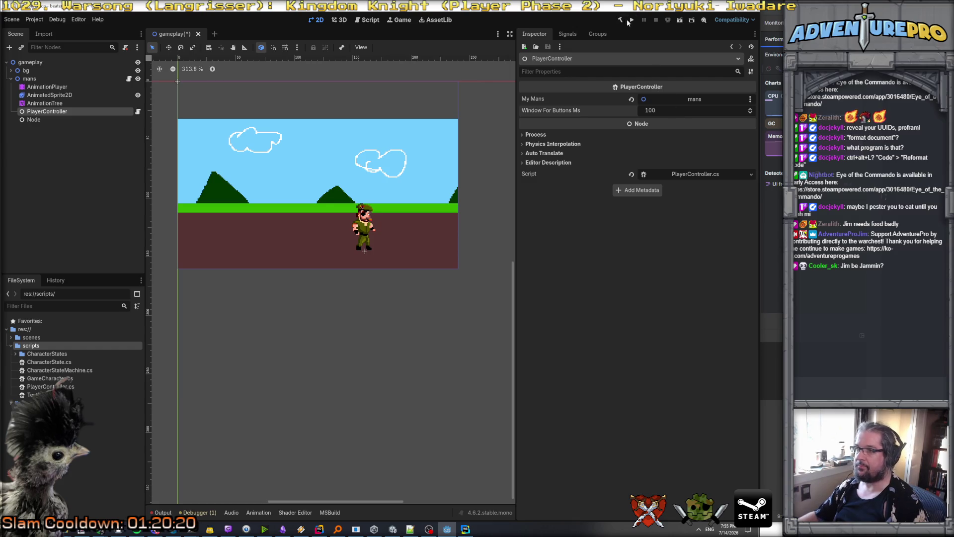
{"action": "left_click", "coordinate": [631, 20]}
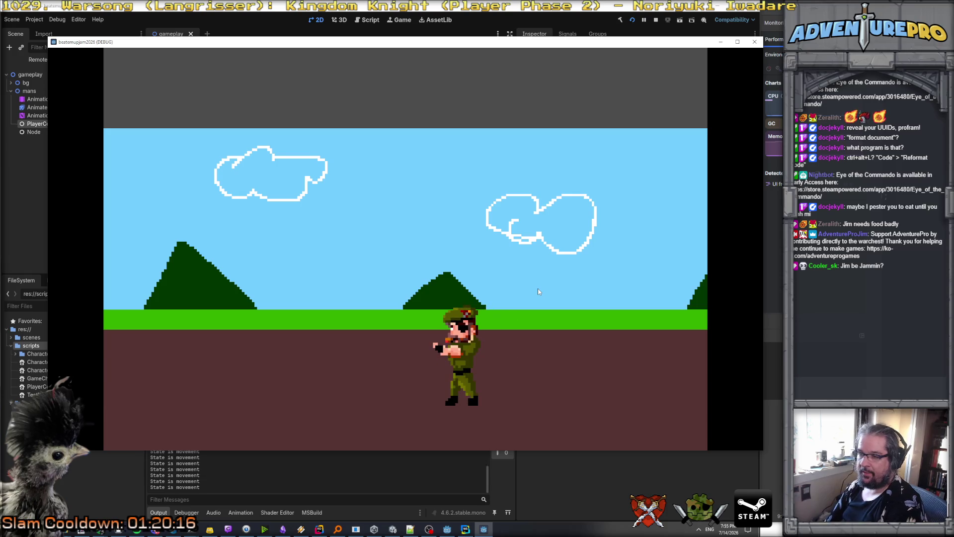
Walk the soldier left and right while pressing X repeatedly to chain punch_01 into punch_02.
{"action": "key", "text": "x"}
{"action": "key", "text": "Left"}
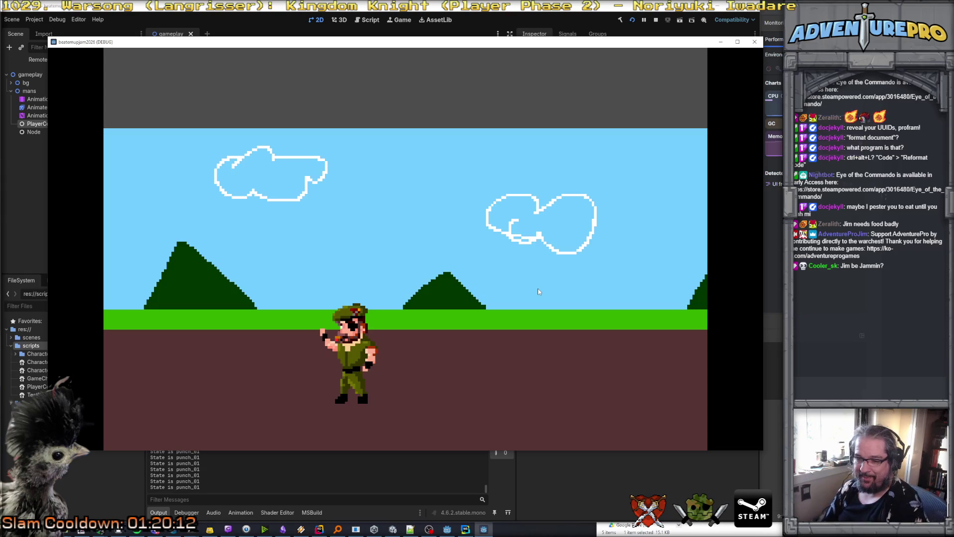
{"action": "key", "text": "x"}
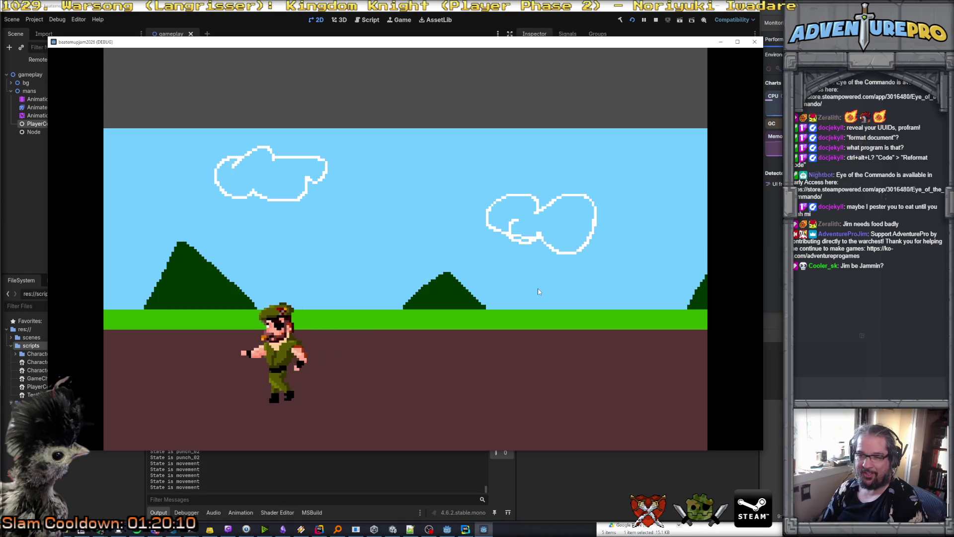
{"action": "key", "text": "Right"}
{"action": "key", "text": "x"}
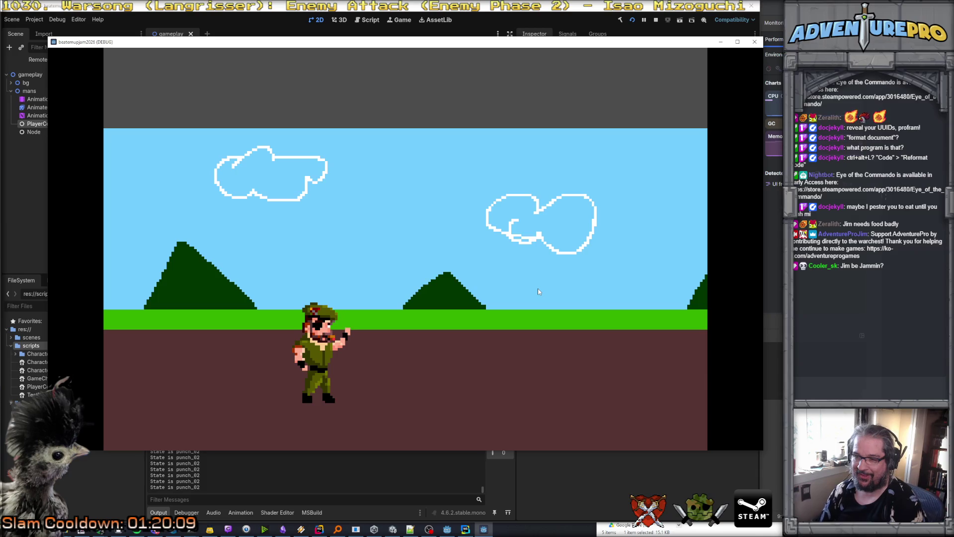
{"action": "key", "text": "Right"}
{"action": "key", "text": "Left"}
{"action": "key", "text": "x"}
{"action": "key", "text": "x"}
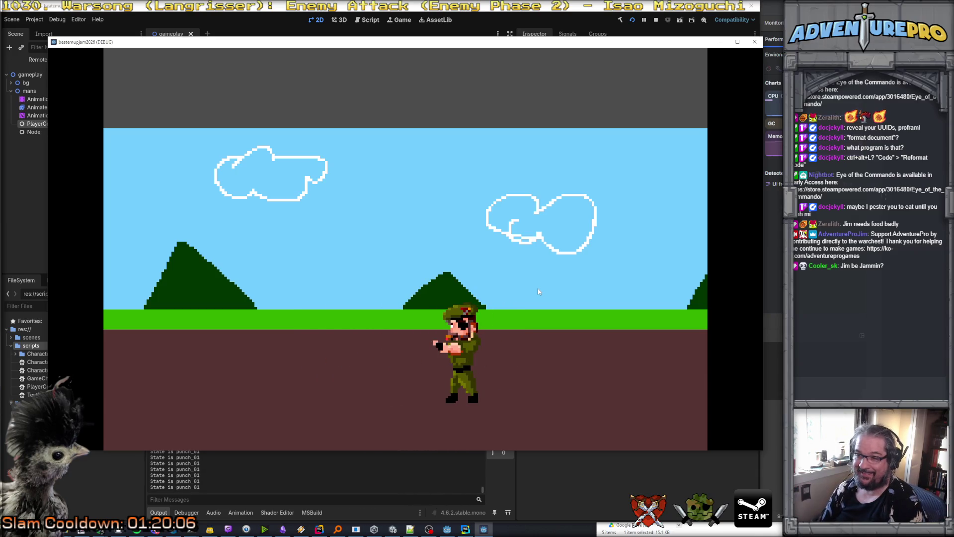
{"action": "key", "text": "x"}
{"action": "key", "text": "x"}
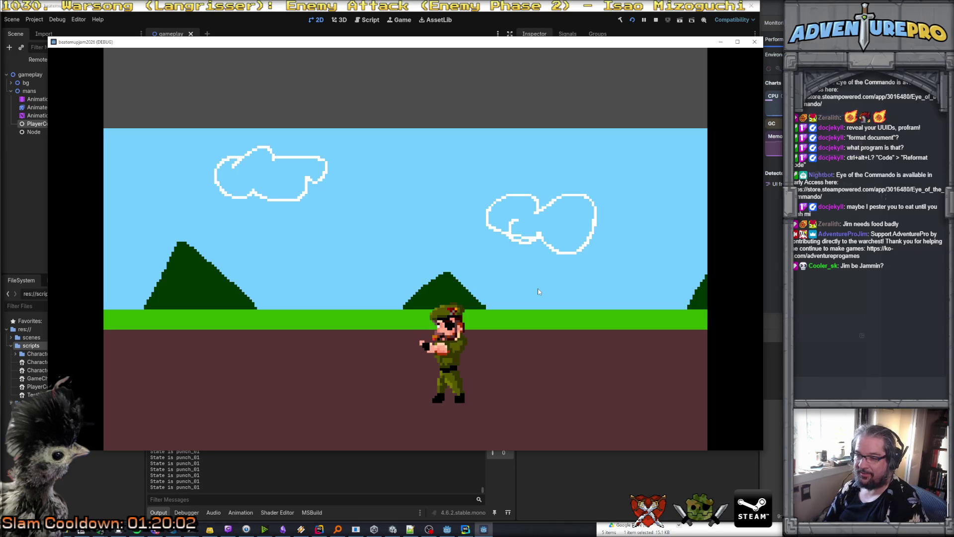
{"action": "key", "text": "x"}
{"action": "key", "text": "x"}
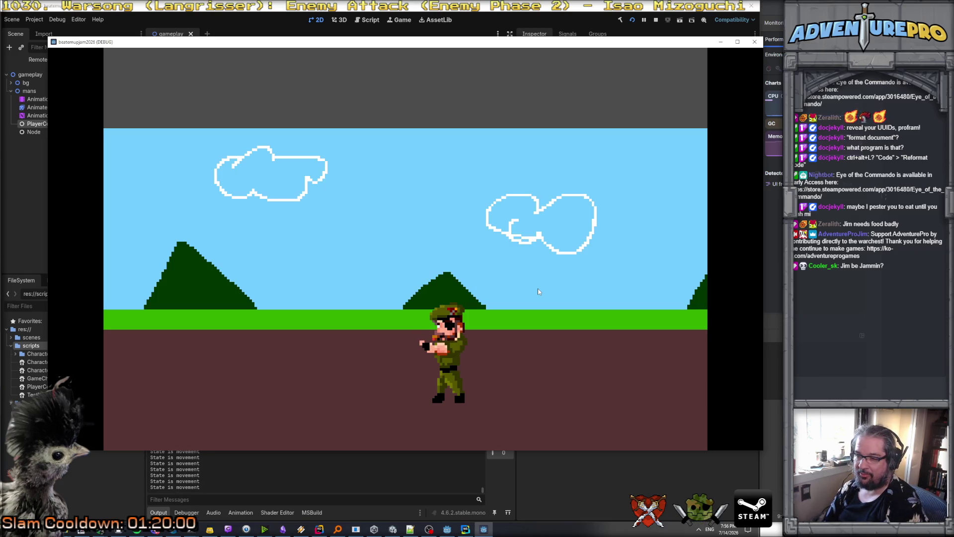
{"action": "key", "text": "x"}
Walk left, turn and walk right, then punch in both directions to retest the punch_02 chain.
{"action": "key", "text": "Left"}
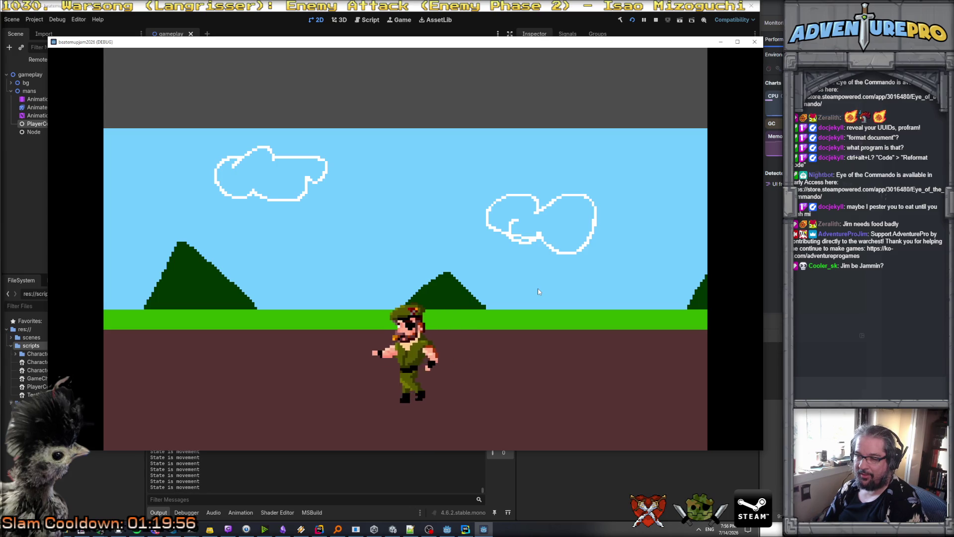
{"action": "key", "text": "x"}
{"action": "key", "text": "Left"}
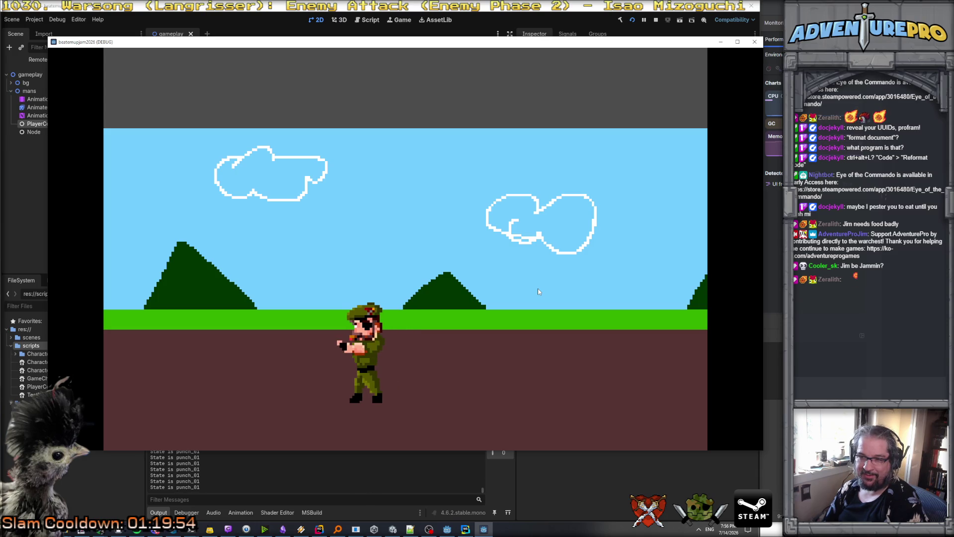
{"action": "key", "text": "Left"}
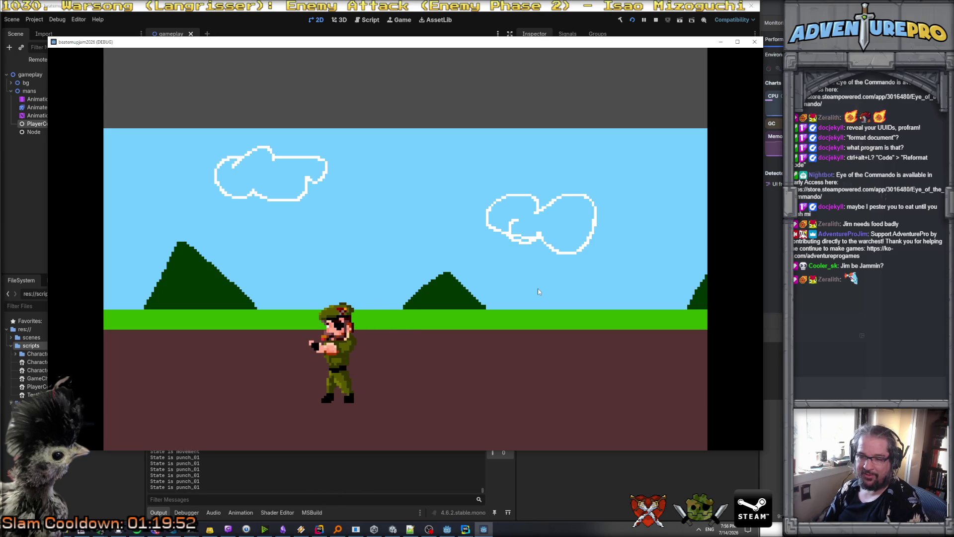
{"action": "key", "text": "Right"}
{"action": "key", "text": "Right"}
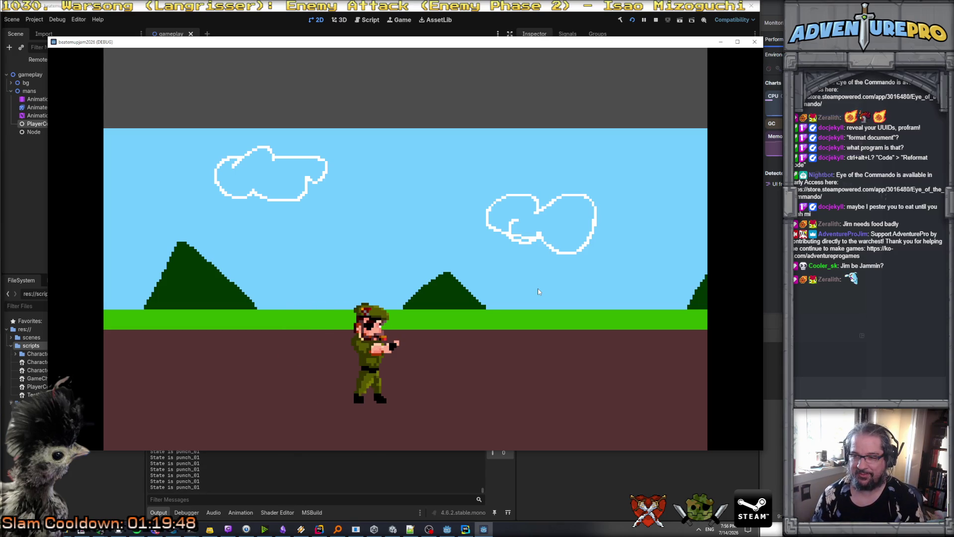
{"action": "key", "text": "x"}
{"action": "key", "text": "x"}
{"action": "key", "text": "x"}
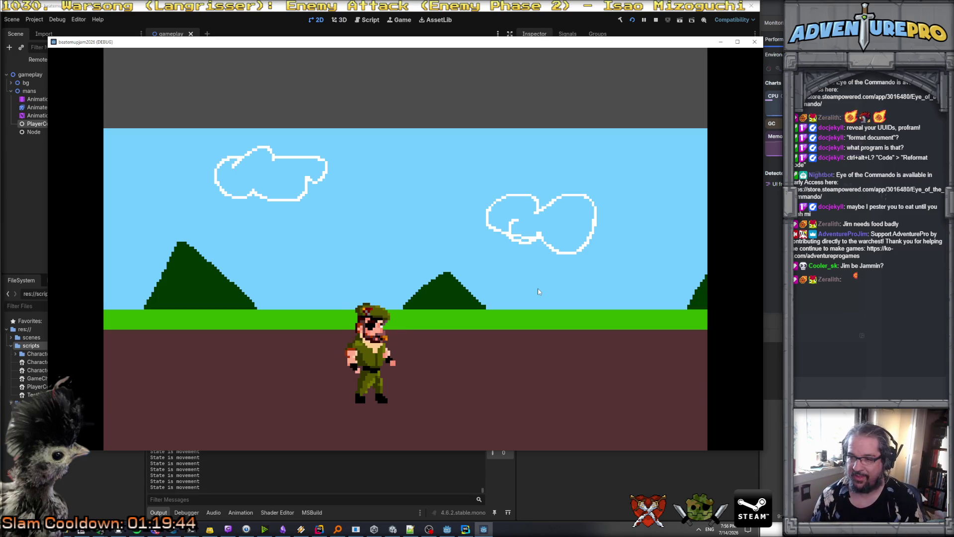
{"action": "key", "text": "Right"}
{"action": "key", "text": "Right"}
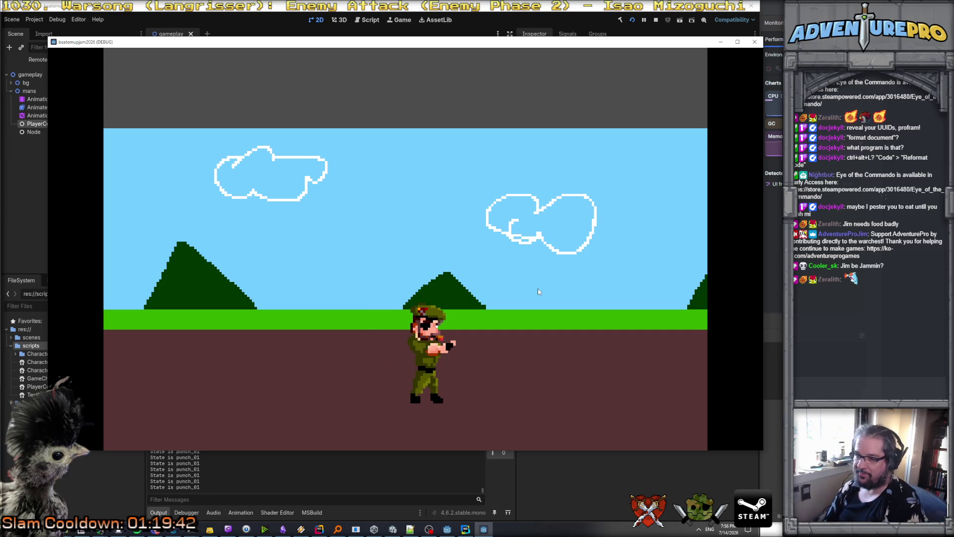
{"action": "key", "text": "Right"}
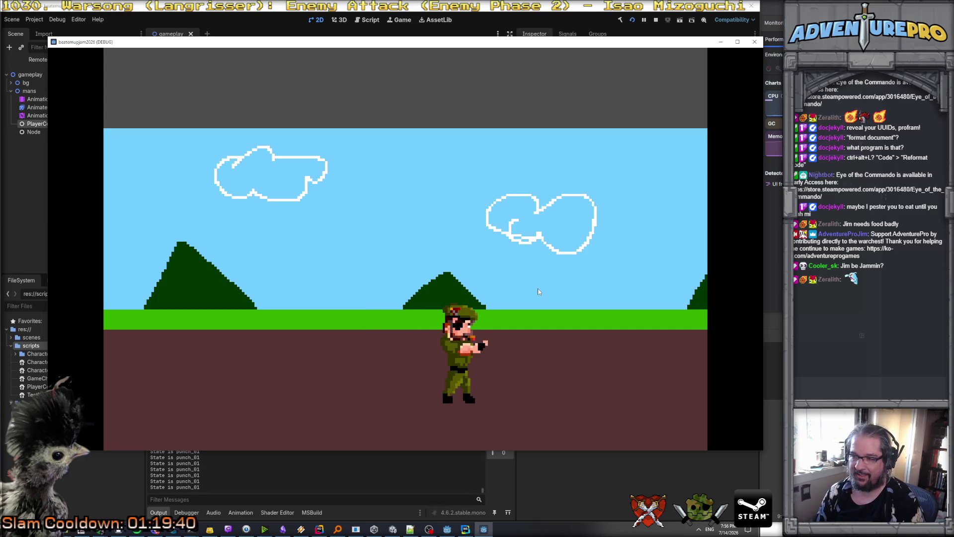
{"action": "key", "text": "x"}
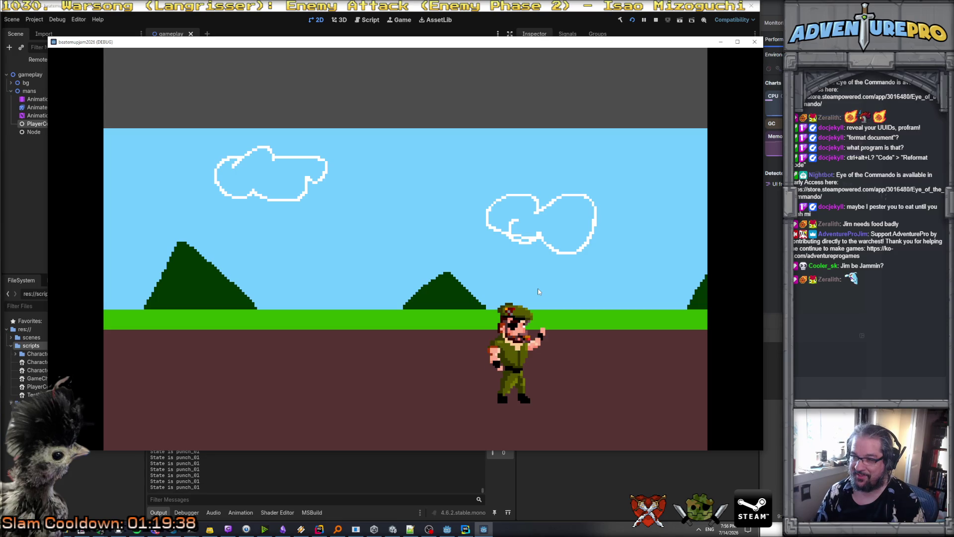
{"action": "key", "text": "Left"}
{"action": "key", "text": "x"}
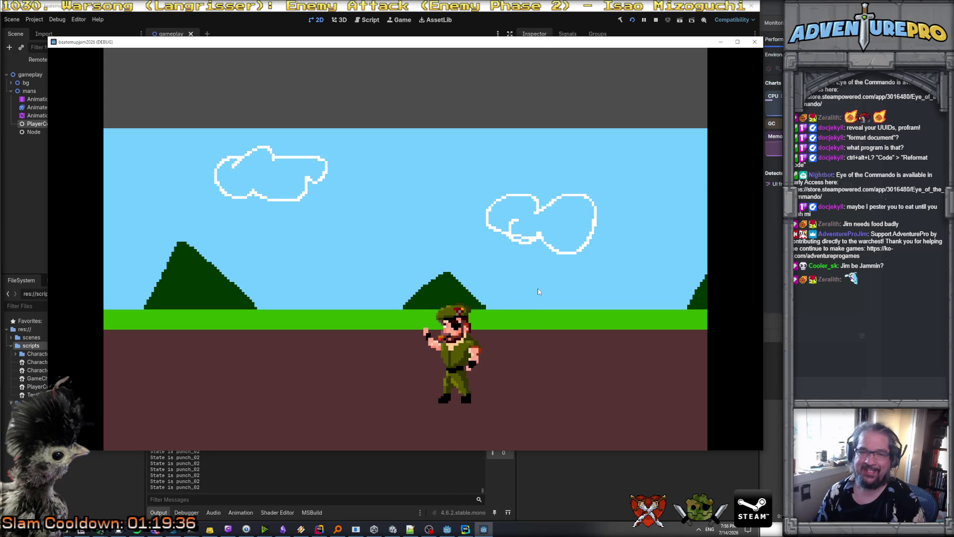
Stop the game, set Window For Buttons Ms to 200, and relaunch the project.
{"action": "left_click", "coordinate": [755, 41]}
{"action": "left_click", "coordinate": [668, 111]}
{"action": "type", "text": "3"}
{"action": "type", "text": "200"}
{"action": "key", "text": "Return"}
{"action": "left_click", "coordinate": [631, 20]}
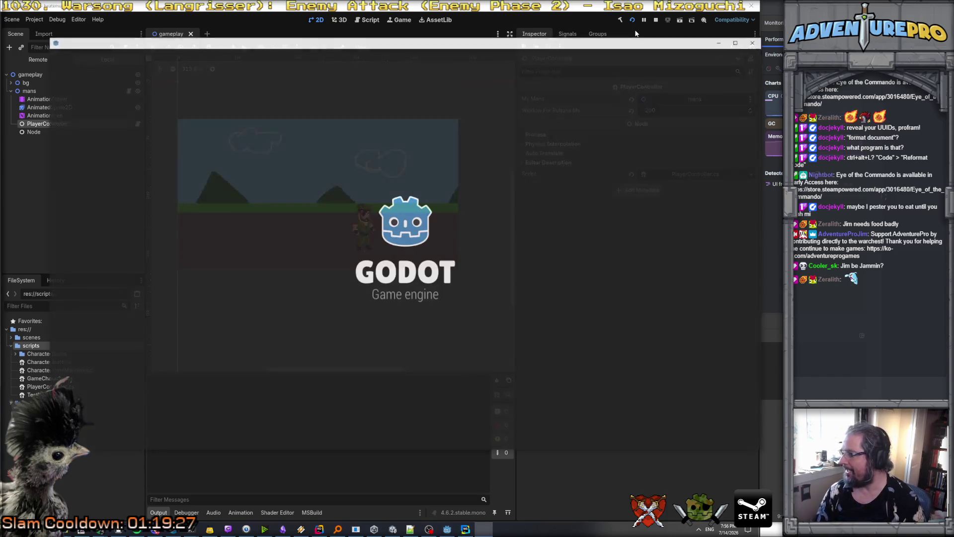
Walk the soldier left and right, chaining punch_01 into punch_02 with J and Space.
{"action": "key", "text": "Left"}
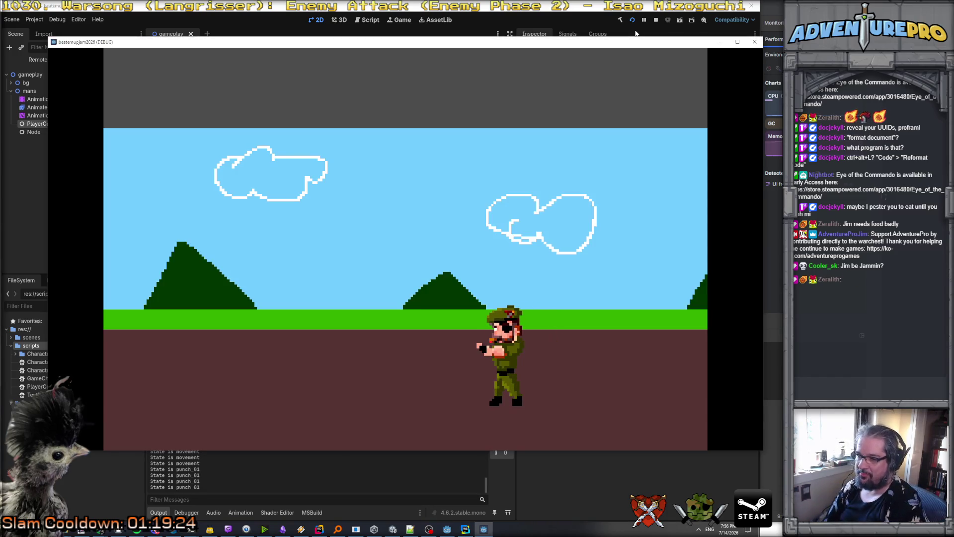
{"action": "key", "text": "Left"}
{"action": "key", "text": "j"}
{"action": "key", "text": "space"}
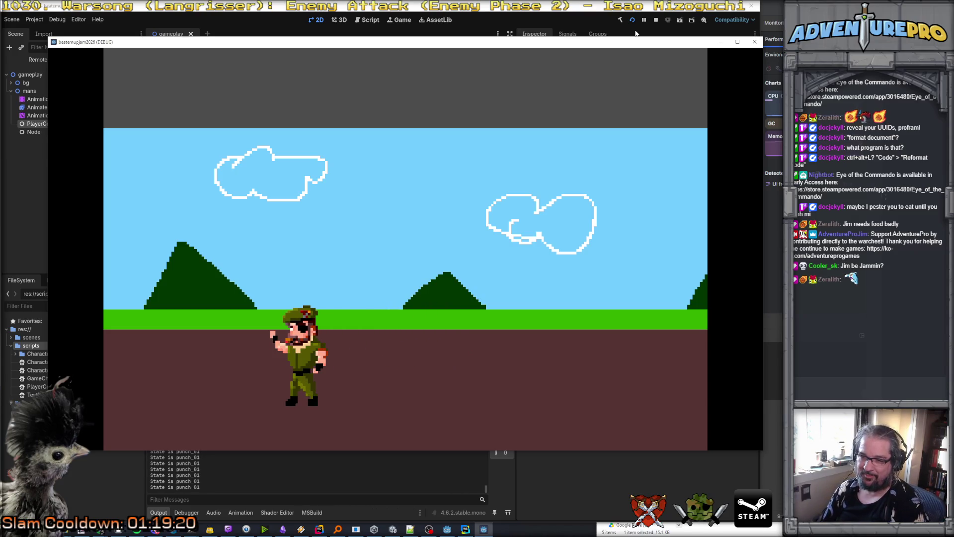
{"action": "key", "text": "Left"}
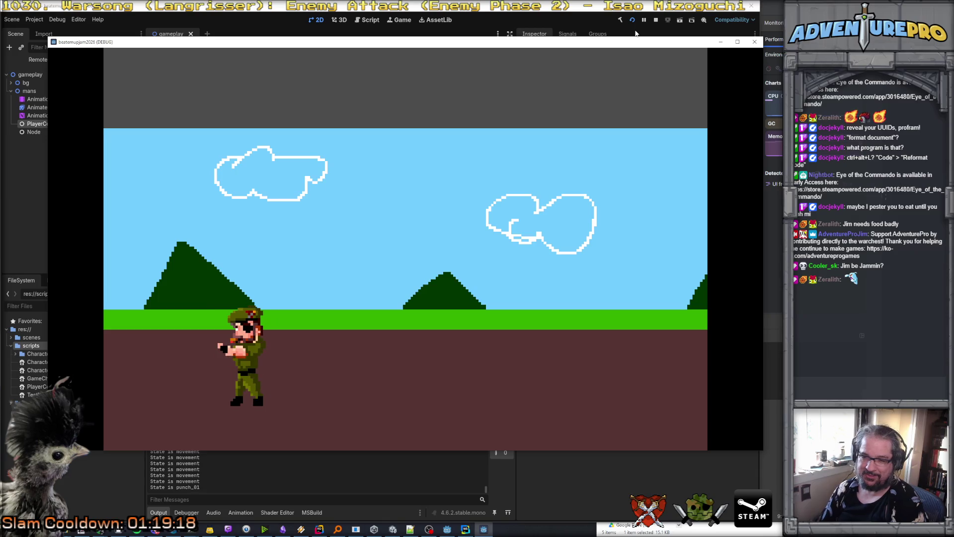
{"action": "key", "text": "Right"}
{"action": "key", "text": "Right"}
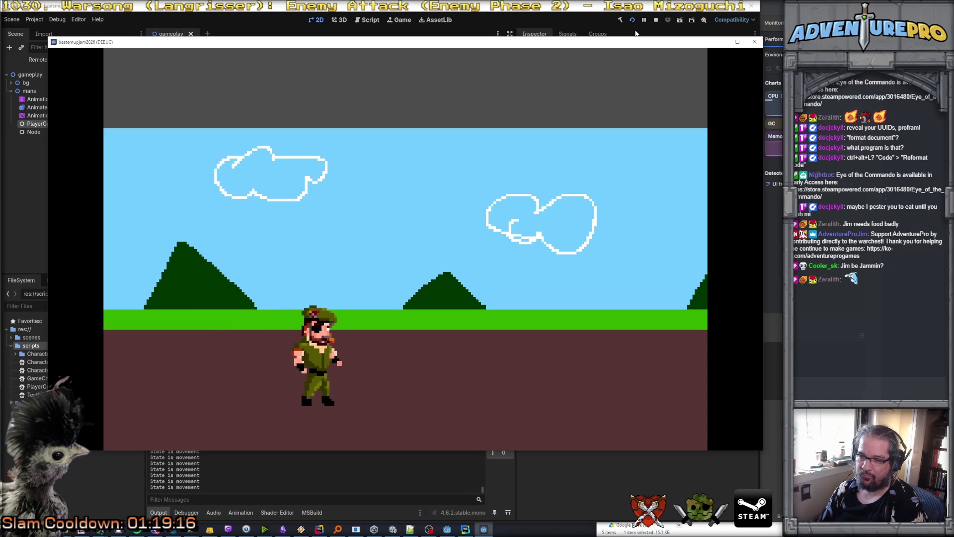
{"action": "key", "text": "space"}
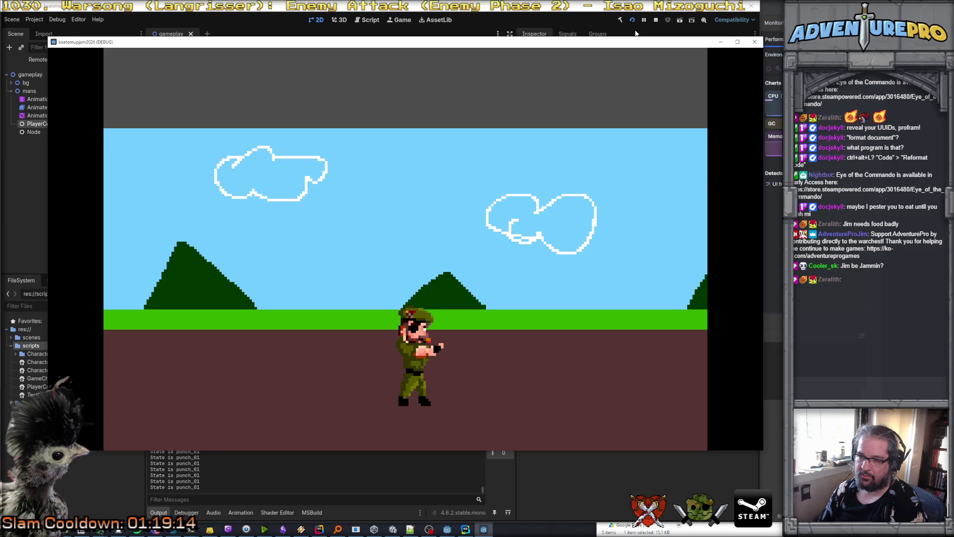
{"action": "key", "text": "Right"}
{"action": "key", "text": "j"}
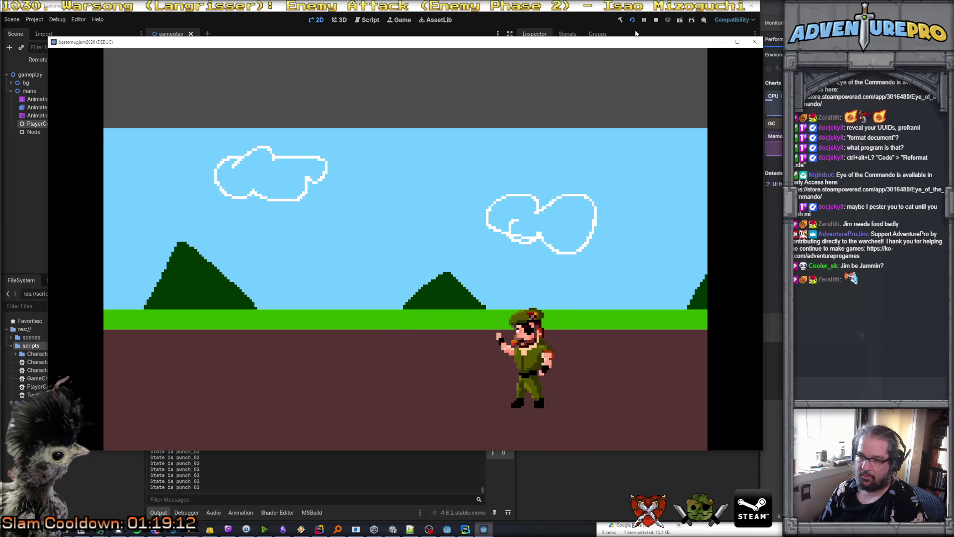
{"action": "key", "text": "Left"}
{"action": "key", "text": "j"}
{"action": "key", "text": "Left"}
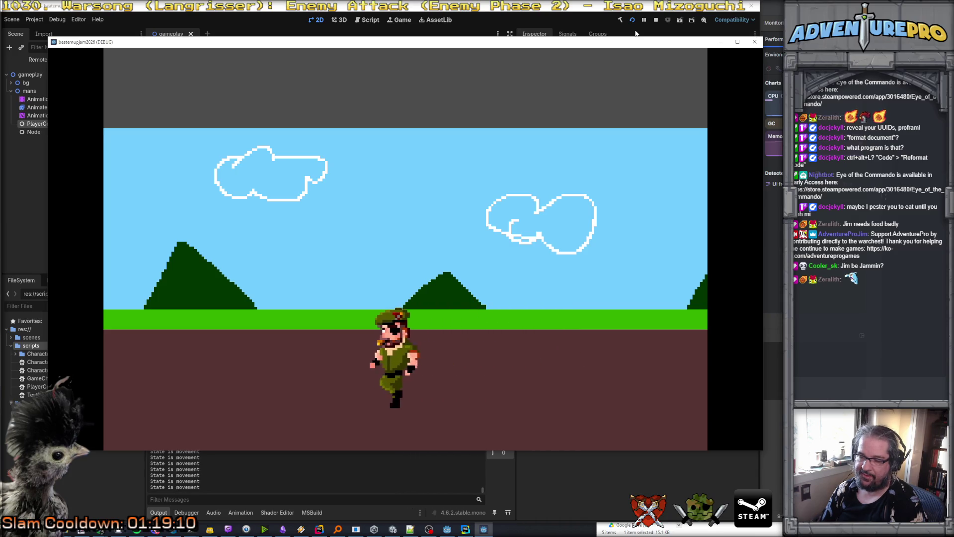
{"action": "key", "text": "space"}
Walk both ways again and chain two punches into punch_02 before returning to idle.
{"action": "key", "text": "Left"}
{"action": "key", "text": "Right"}
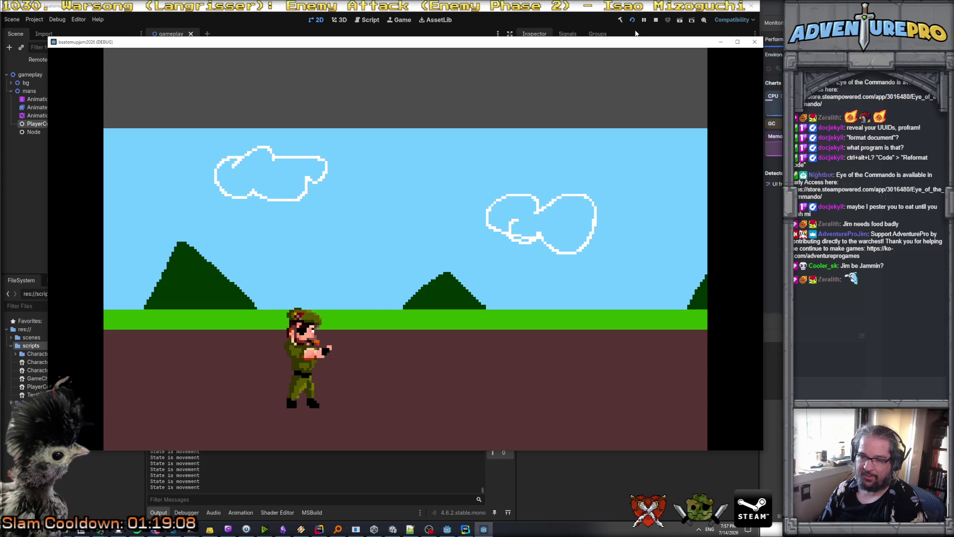
{"action": "key", "text": "Right"}
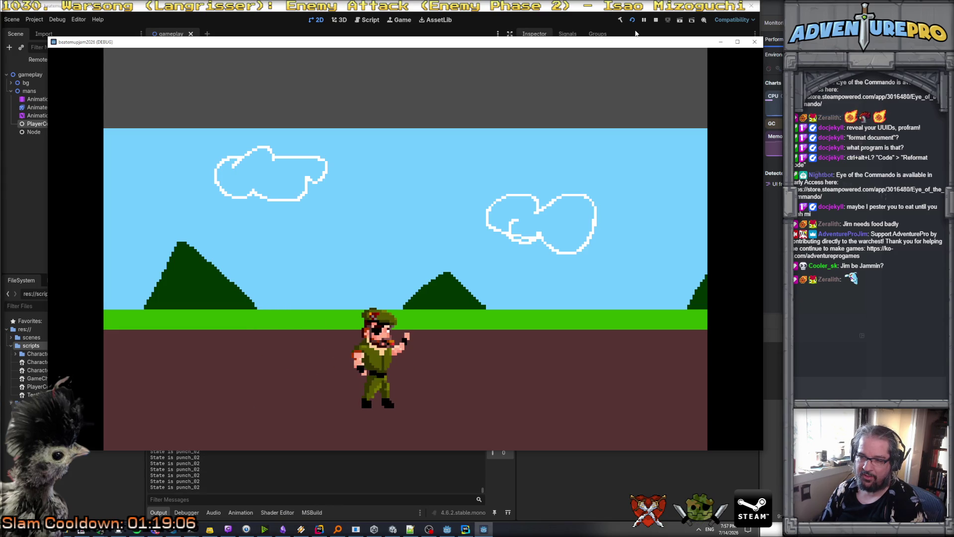
{"action": "key", "text": "Right"}
{"action": "key", "text": "Left"}
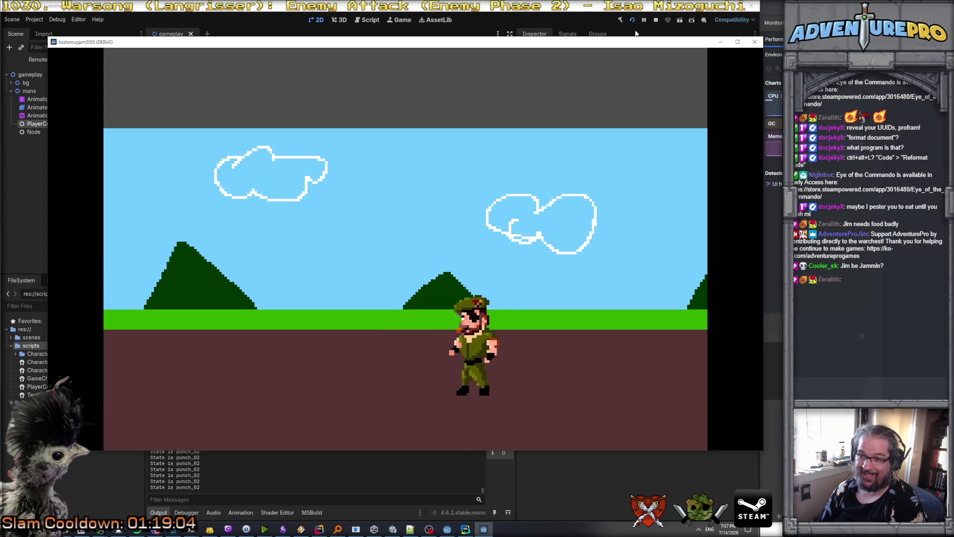
{"action": "key", "text": "j"}
{"action": "key", "text": "j"}
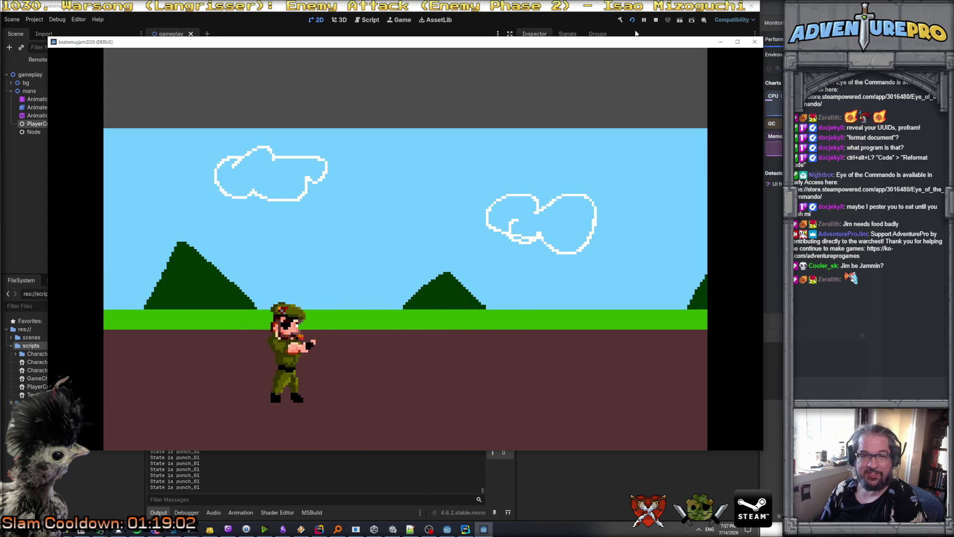
{"action": "key", "text": "j"}
{"action": "key", "text": "j"}
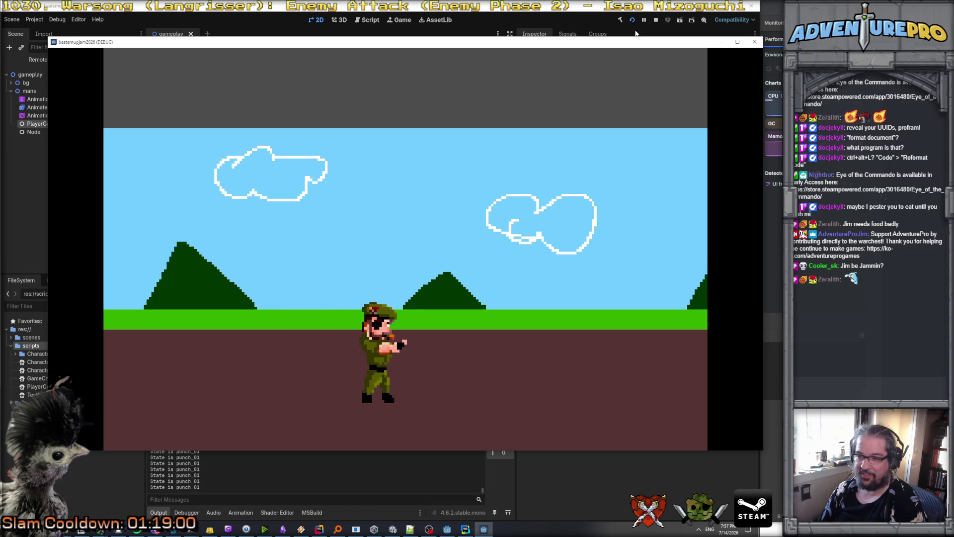
{"action": "key", "text": "Right"}
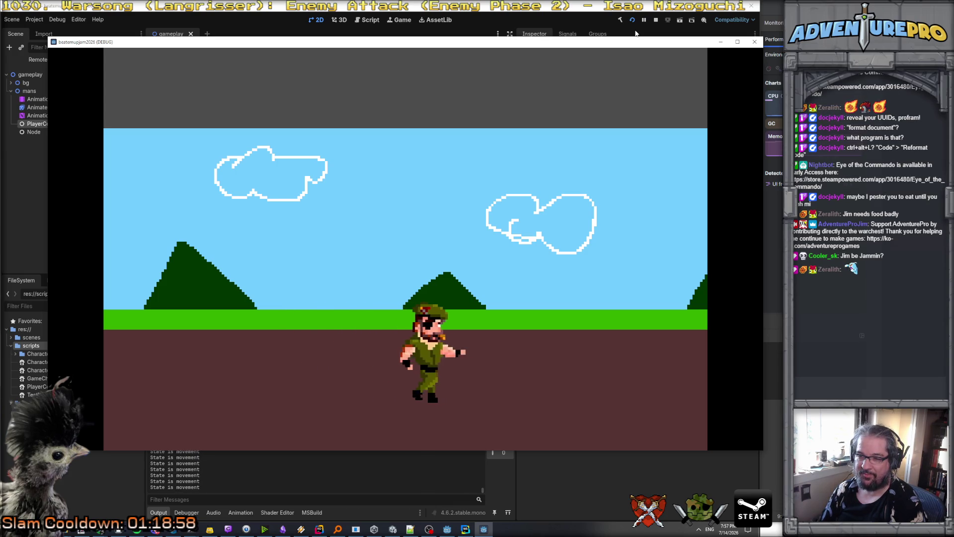
{"action": "key", "text": "Right"}
{"action": "key", "text": "j"}
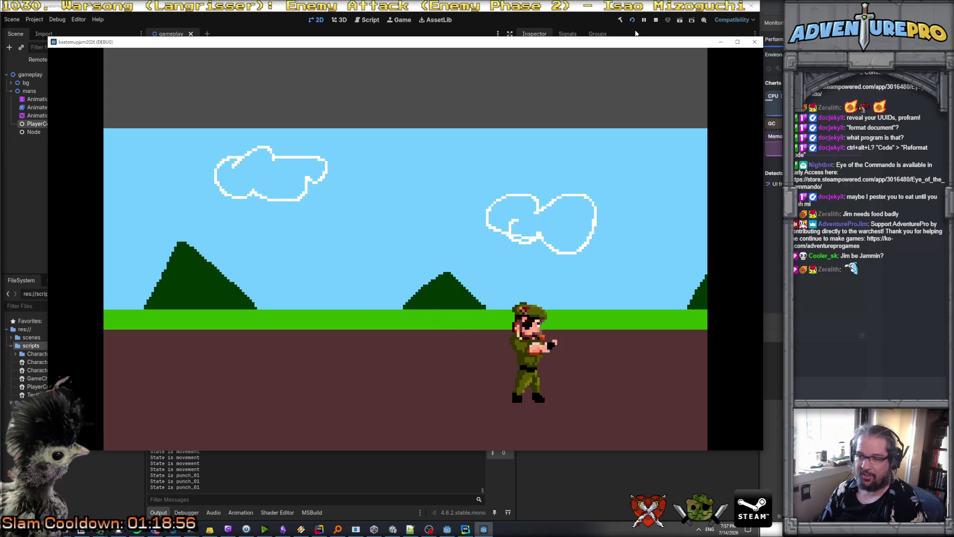
{"action": "key", "text": "Left"}
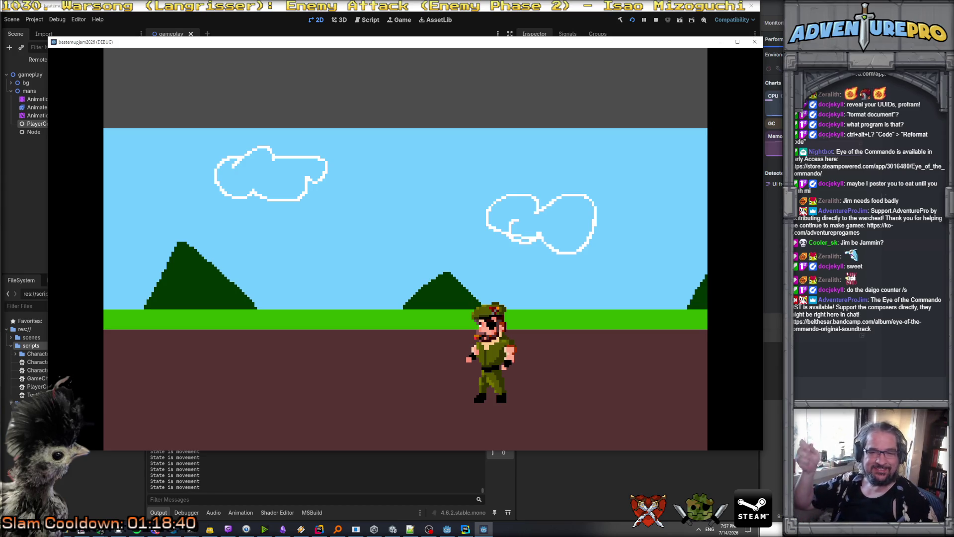
{"action": "key", "text": "alt+Tab"}
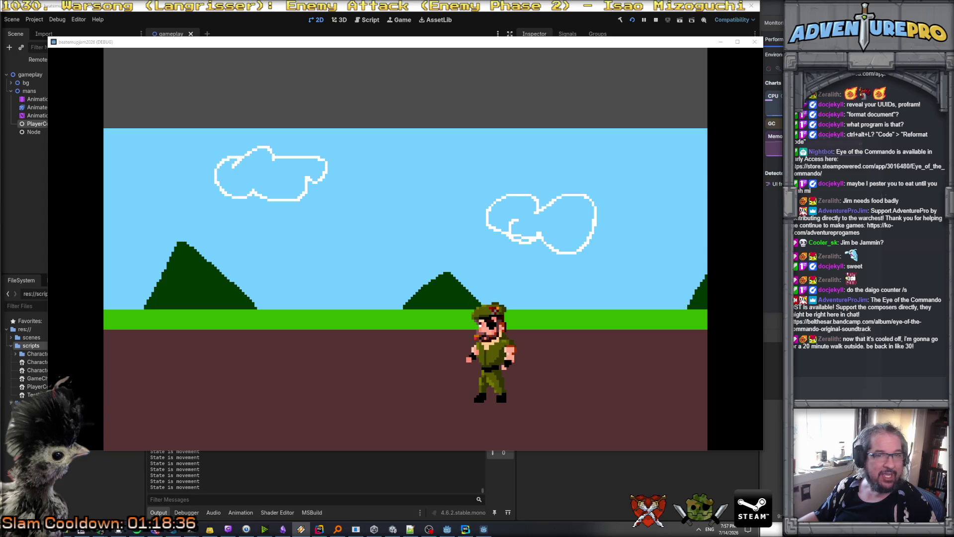
{"action": "key", "text": "alt+Tab"}
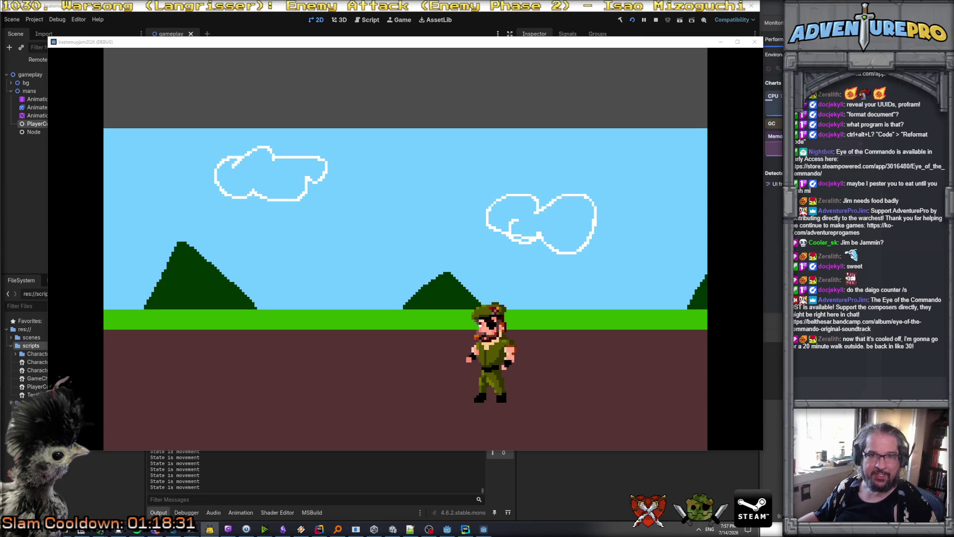
{"action": "key", "text": "alt+Tab"}
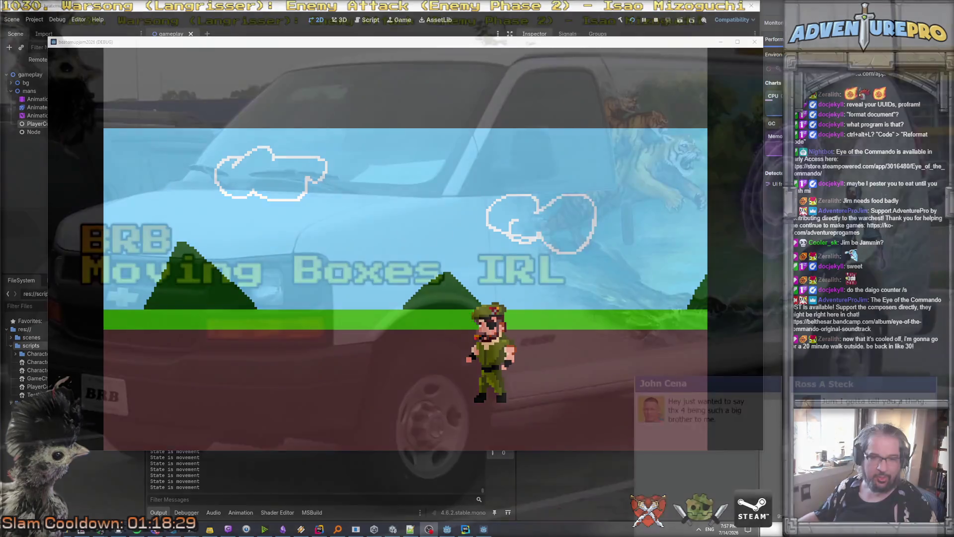
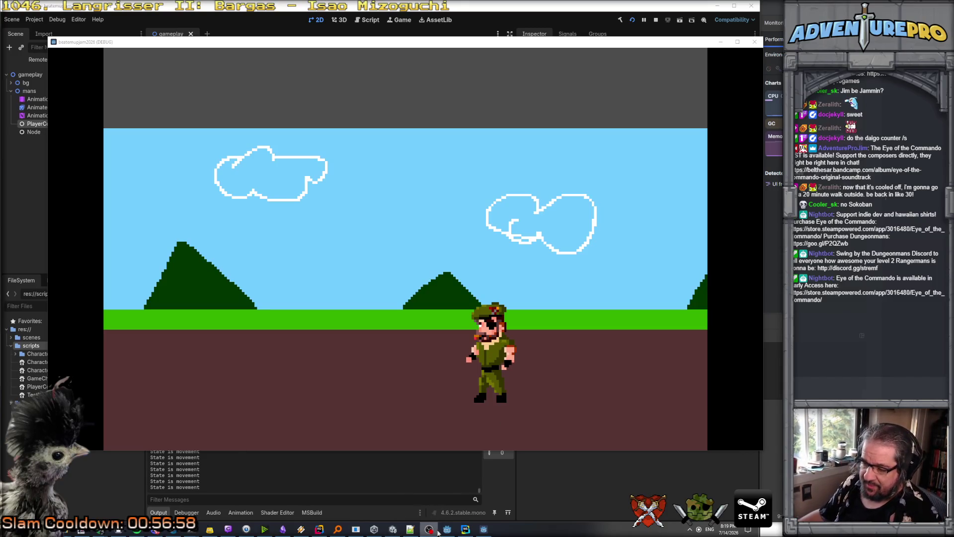
Close the running game window and return to the editor's gameplay scene.
{"action": "left_click", "coordinate": [446, 530]}
{"action": "left_click", "coordinate": [484, 528]}
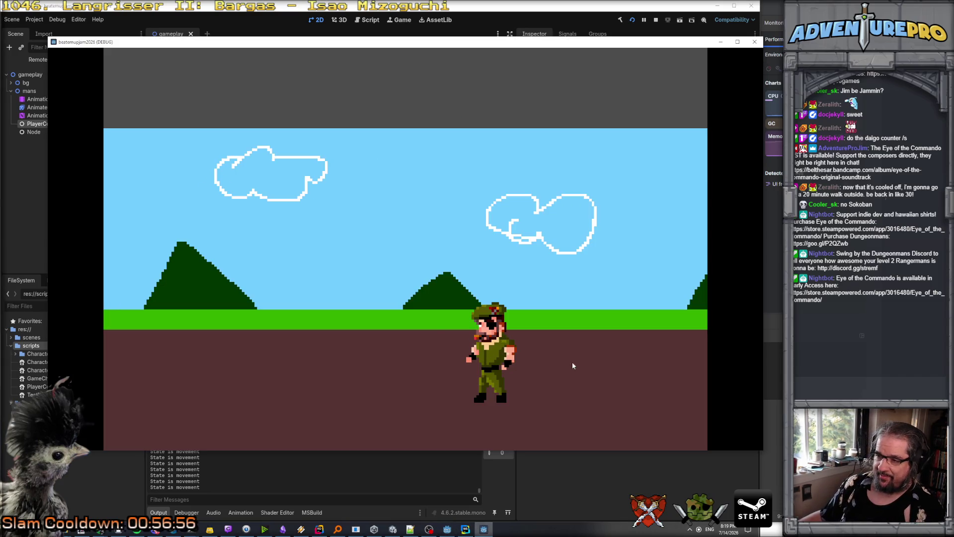
{"action": "left_click", "coordinate": [755, 43]}
{"action": "left_click", "coordinate": [319, 528]}
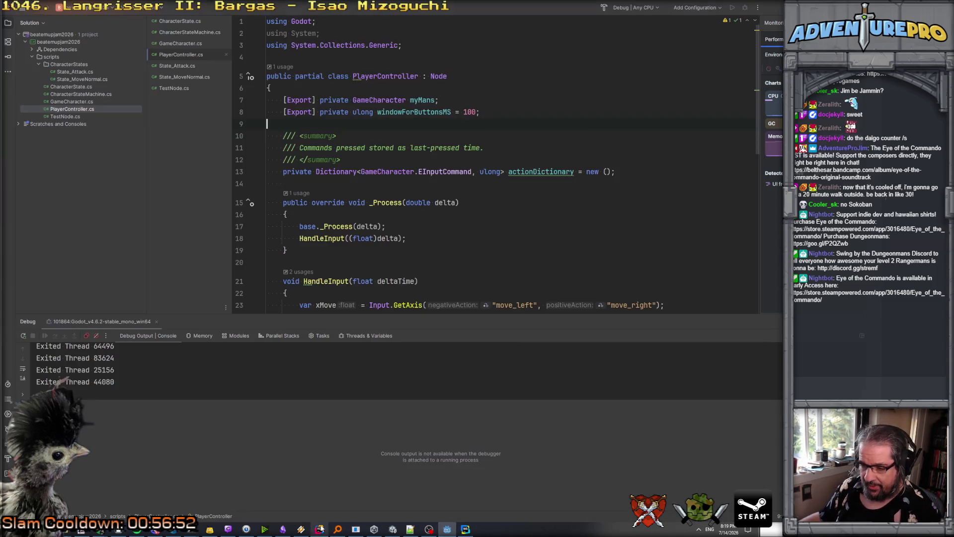
{"action": "left_click", "coordinate": [447, 529]}
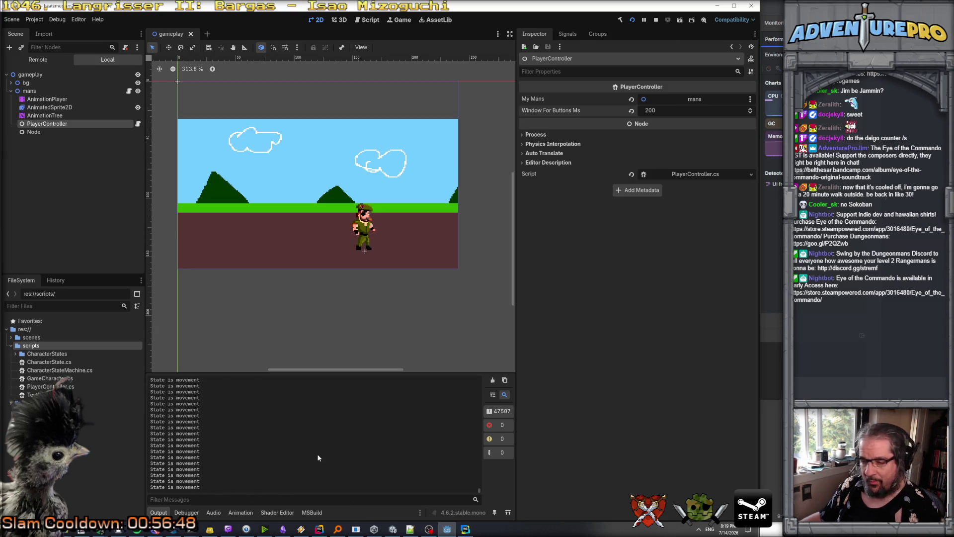
Enlarge the bottom panel and select the AnimationTree to bring up its animation list.
{"action": "mouse_move", "coordinate": [330, 371]}
{"action": "left_mouse_down"}
{"action": "mouse_move", "coordinate": [343, 304]}
{"action": "mouse_move", "coordinate": [347, 313]}
{"action": "left_mouse_up"}
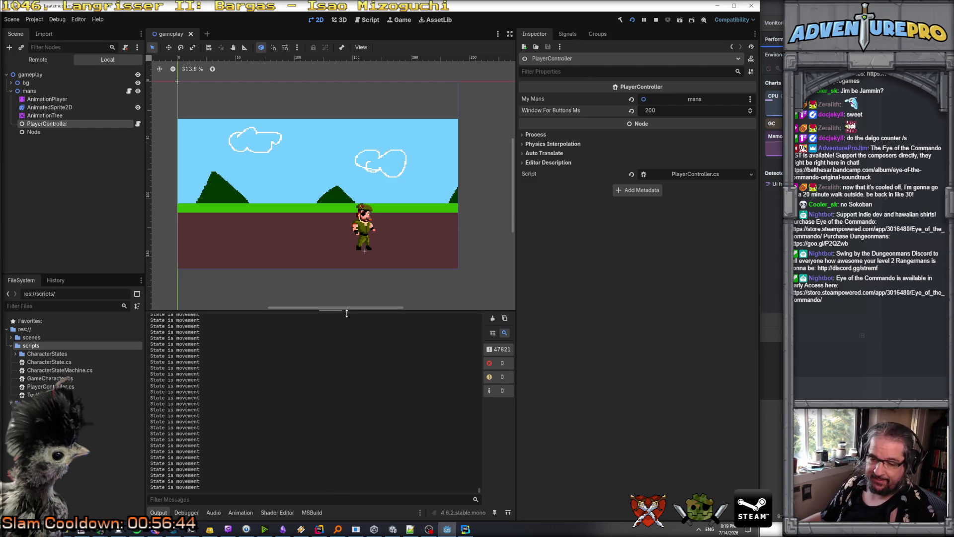
{"action": "left_click", "coordinate": [69, 115]}
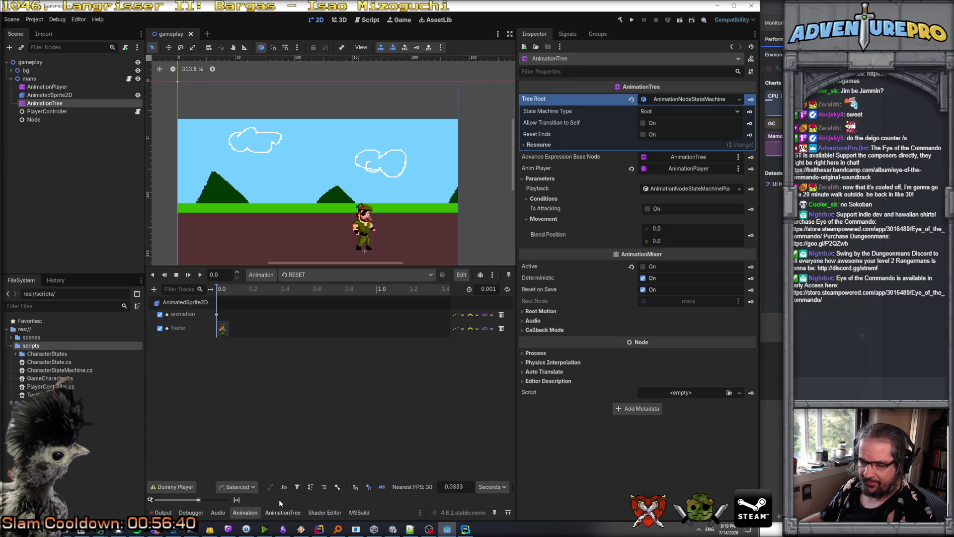
{"action": "left_click", "coordinate": [306, 275]}
Open the punch animation and insert a trial key at 0.2 on its animation track.
{"action": "left_click", "coordinate": [313, 305]}
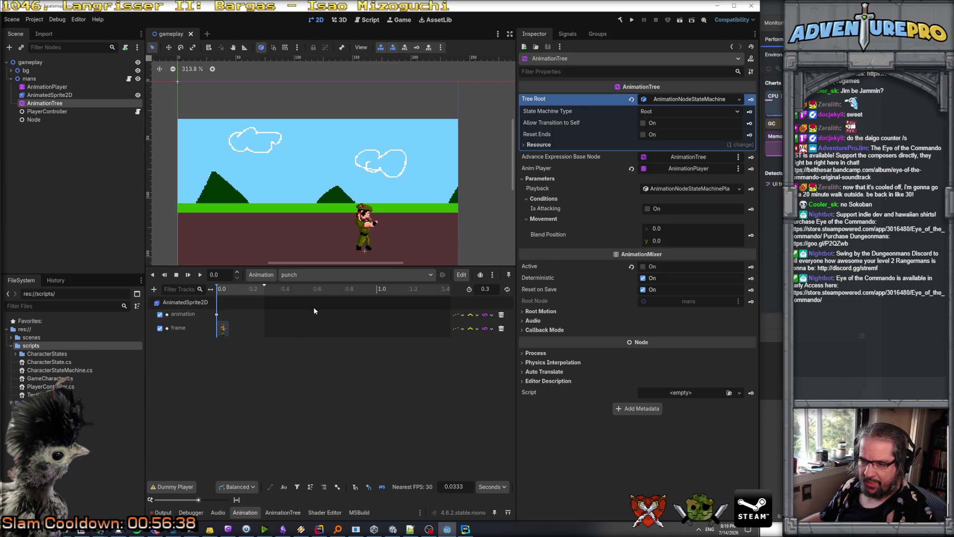
{"action": "left_click", "coordinate": [250, 289]}
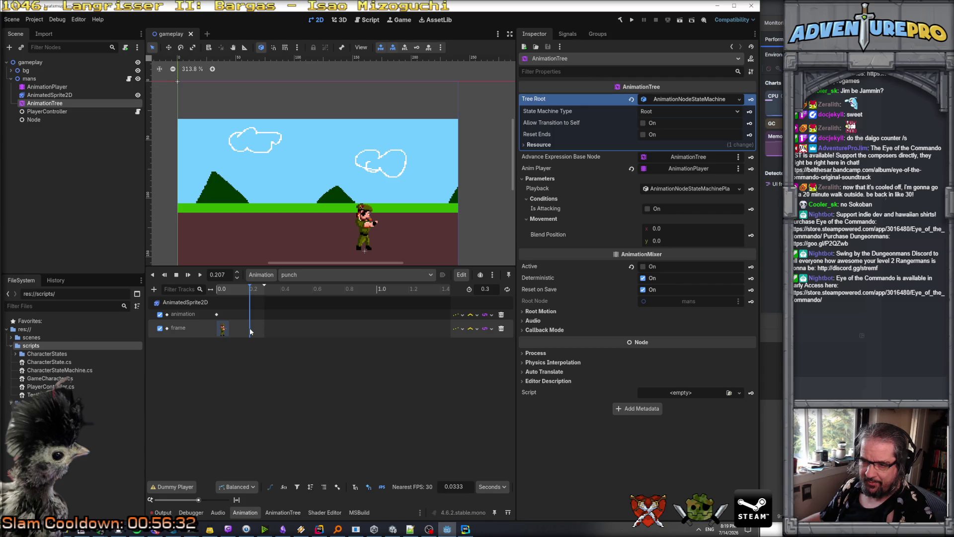
{"action": "right_click", "coordinate": [250, 315]}
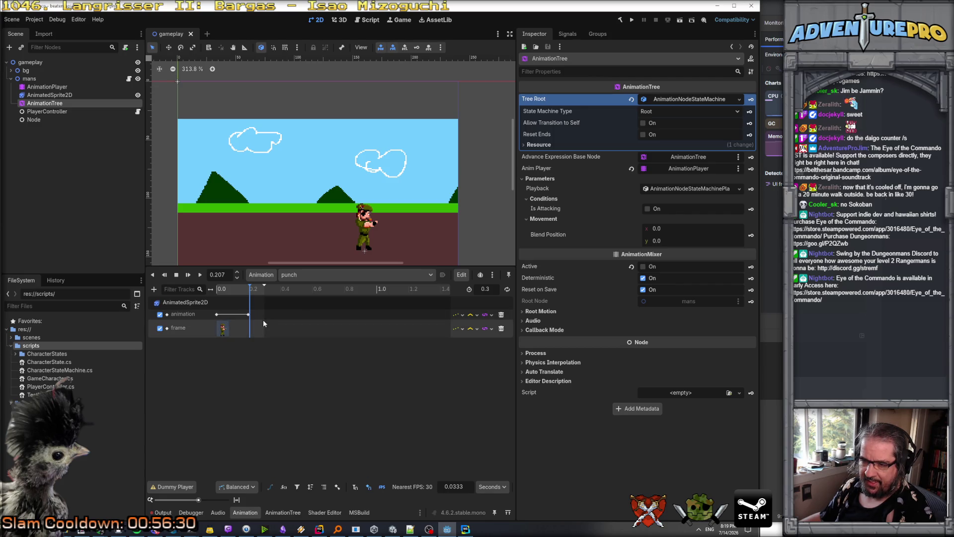
{"action": "left_click", "coordinate": [263, 320]}
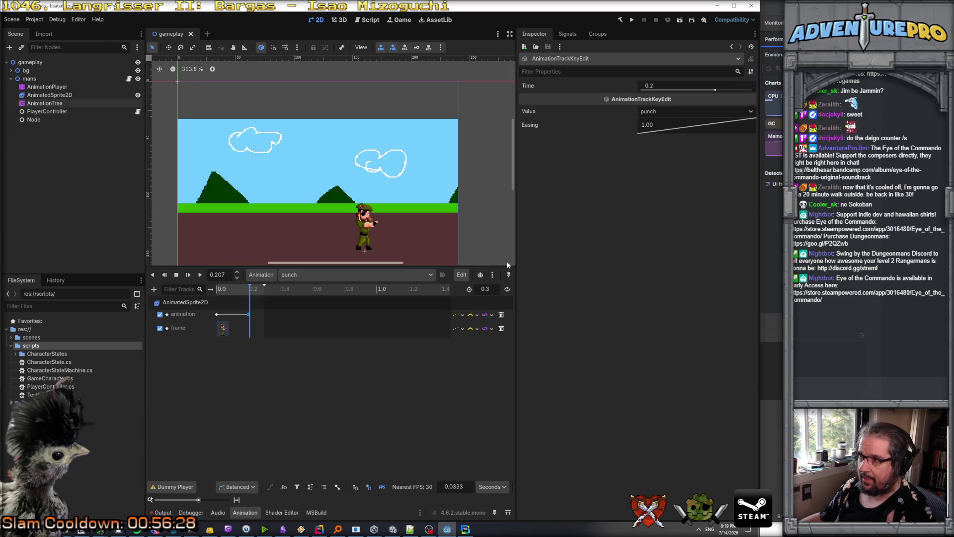
{"action": "left_click", "coordinate": [679, 112]}
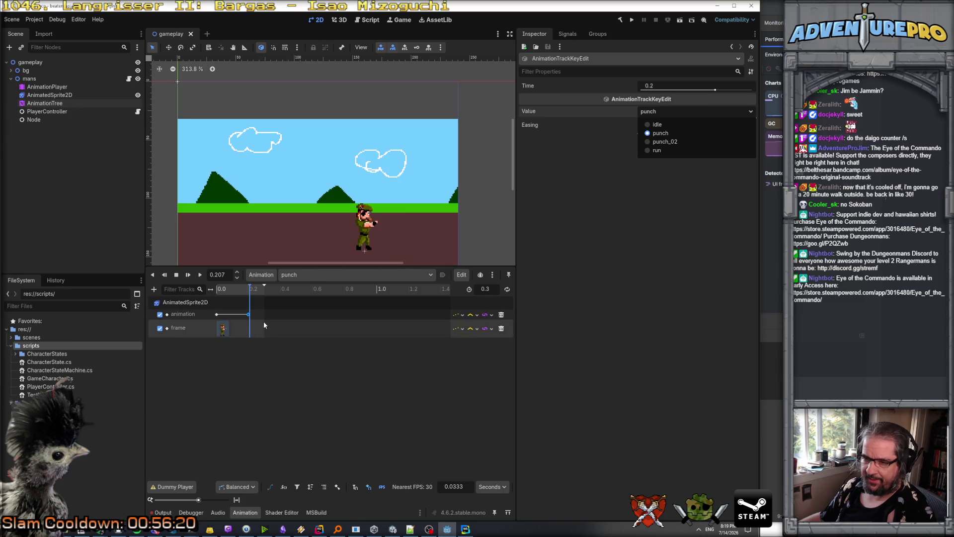
{"action": "left_click", "coordinate": [248, 316]}
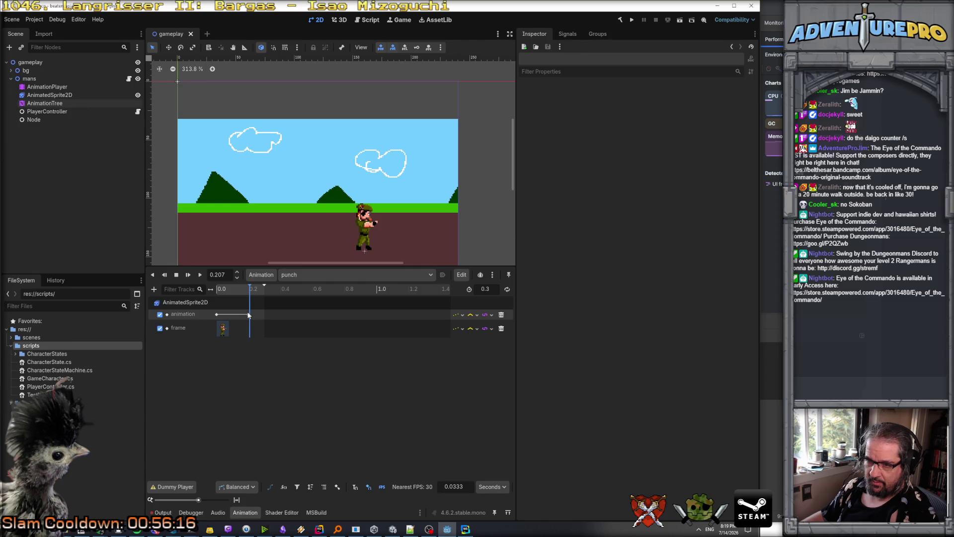
Delete the trial 0.2 key and select AnimatedSprite2D to view its SpriteFrames.
{"action": "right_click", "coordinate": [249, 316]}
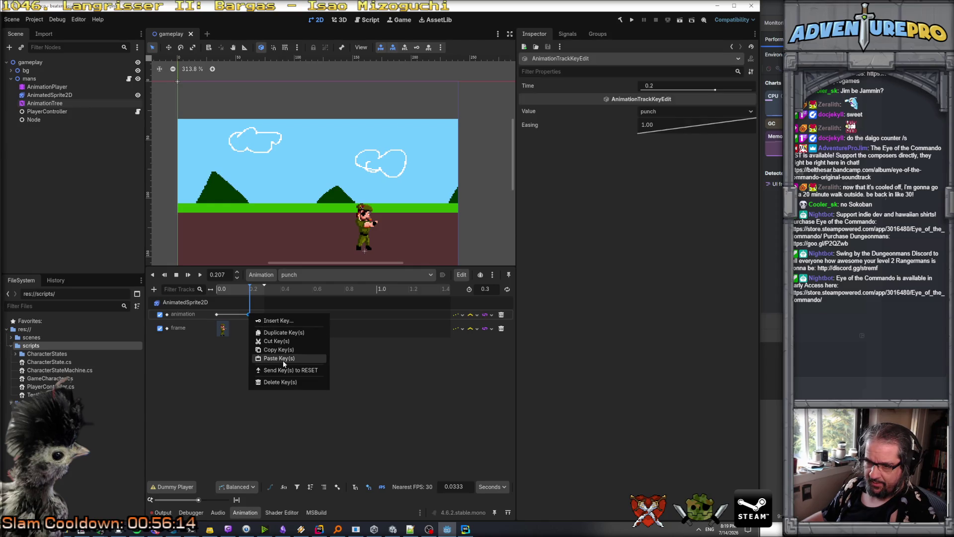
{"action": "left_click", "coordinate": [279, 381]}
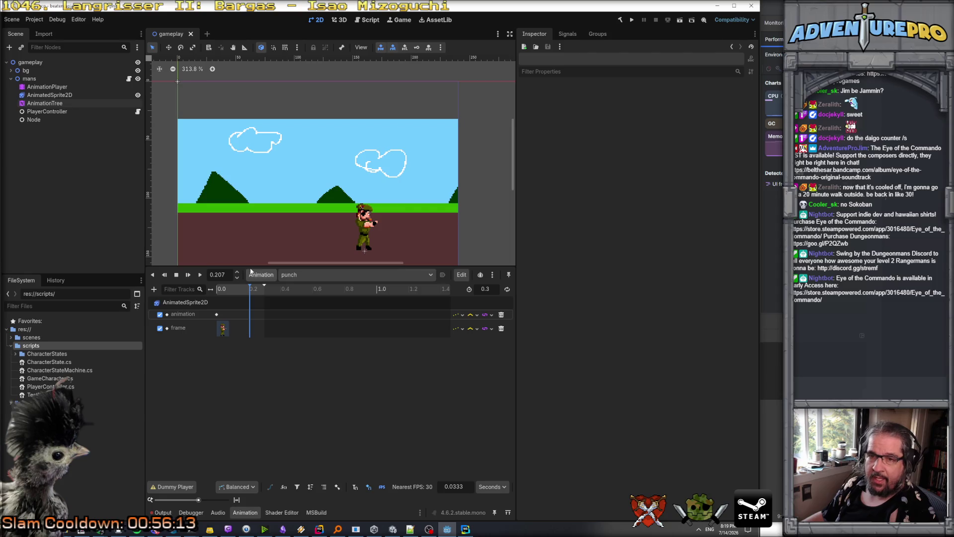
{"action": "left_click", "coordinate": [55, 94]}
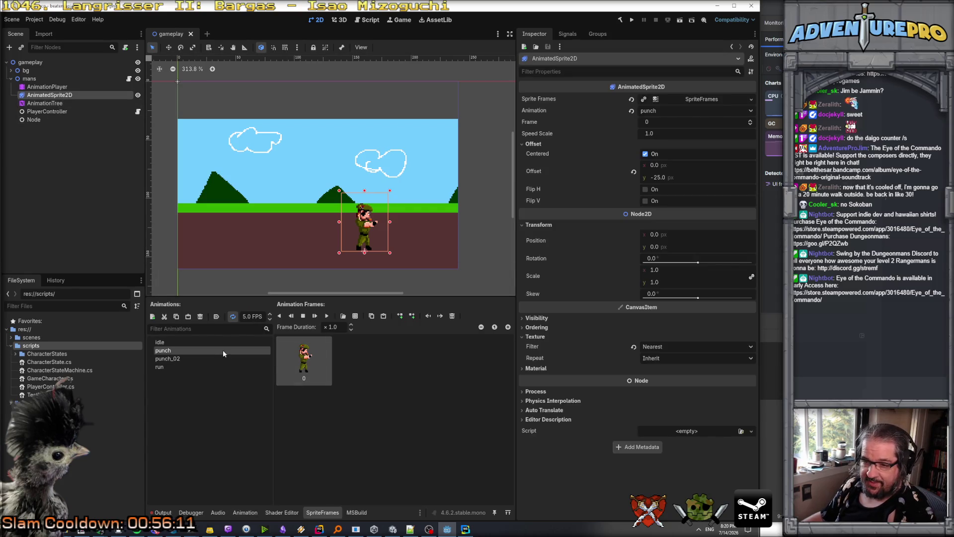
Add a standing frame from cigar_mans.png's second row to the punch animation.
{"action": "left_click", "coordinate": [355, 316]}
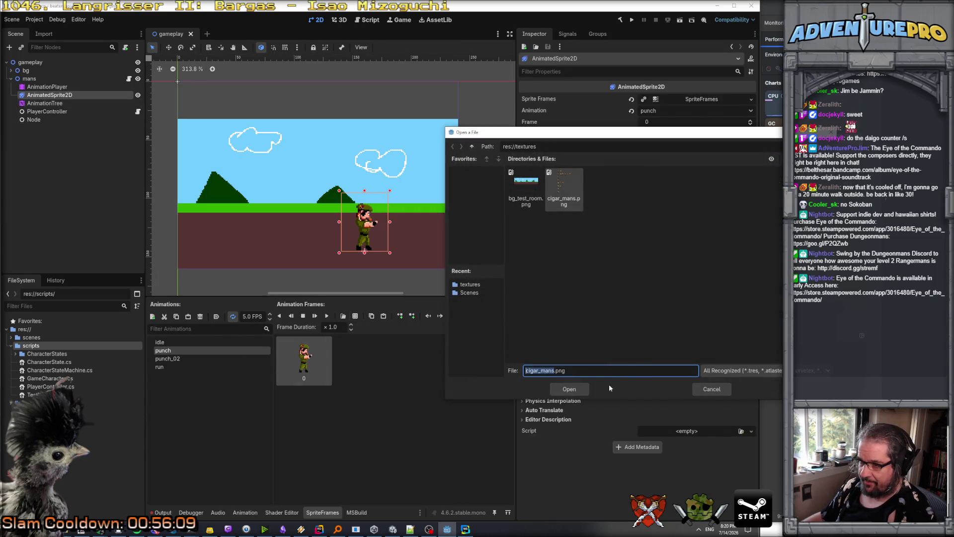
{"action": "left_click", "coordinate": [575, 391]}
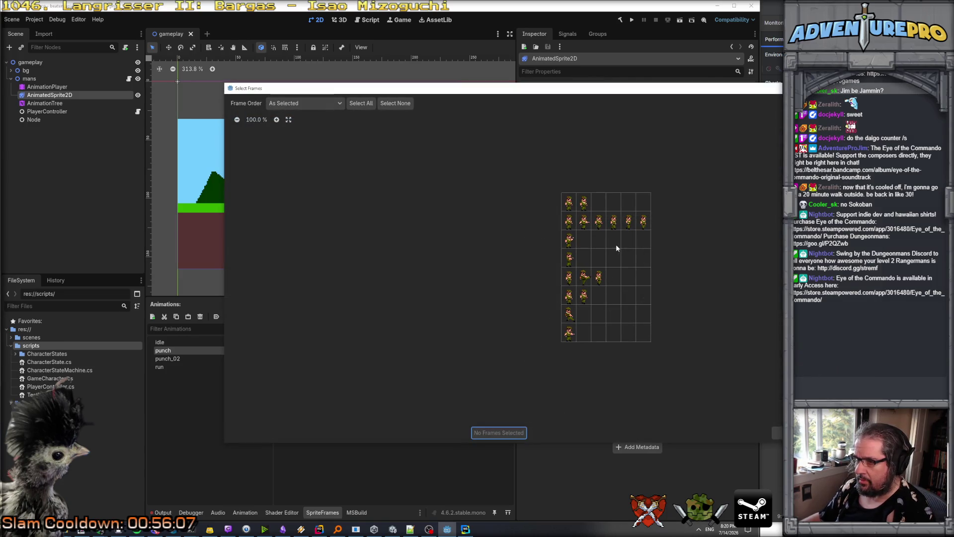
{"action": "scroll", "coordinate": [615, 245], "scroll_direction": "up", "scroll_amount": 7}
{"action": "scroll", "coordinate": [603, 253], "scroll_direction": "down", "scroll_amount": 2}
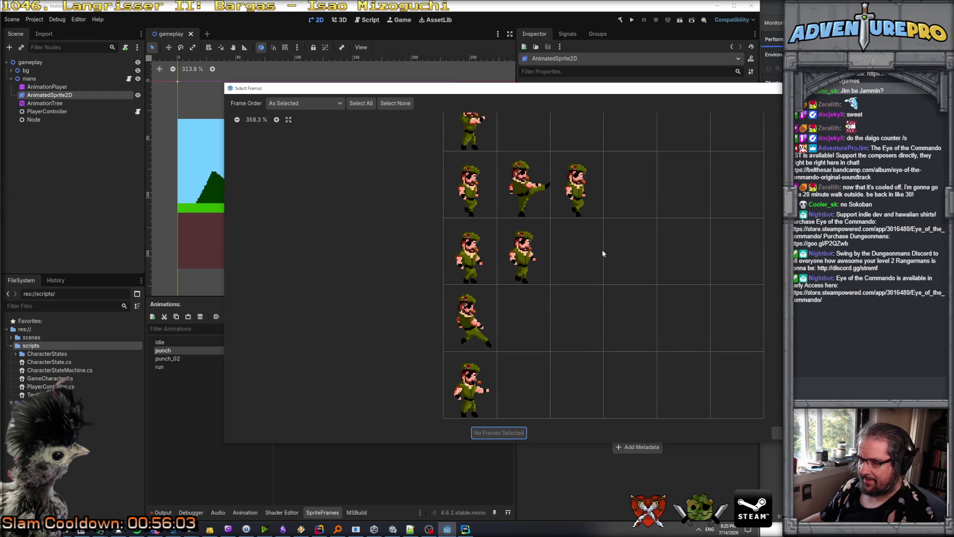
{"action": "scroll", "coordinate": [602, 253], "scroll_direction": "up", "scroll_amount": 5}
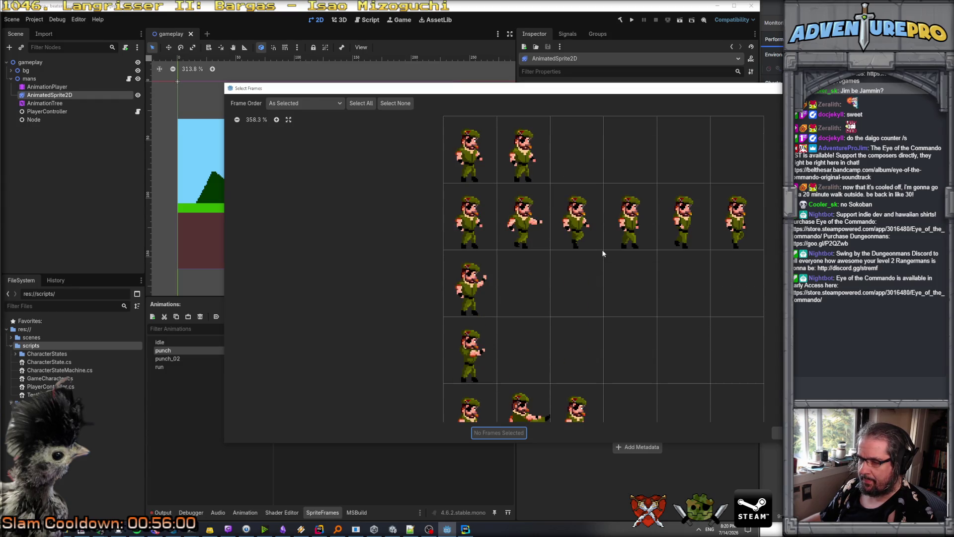
{"action": "scroll", "coordinate": [602, 253], "scroll_direction": "down", "scroll_amount": 3}
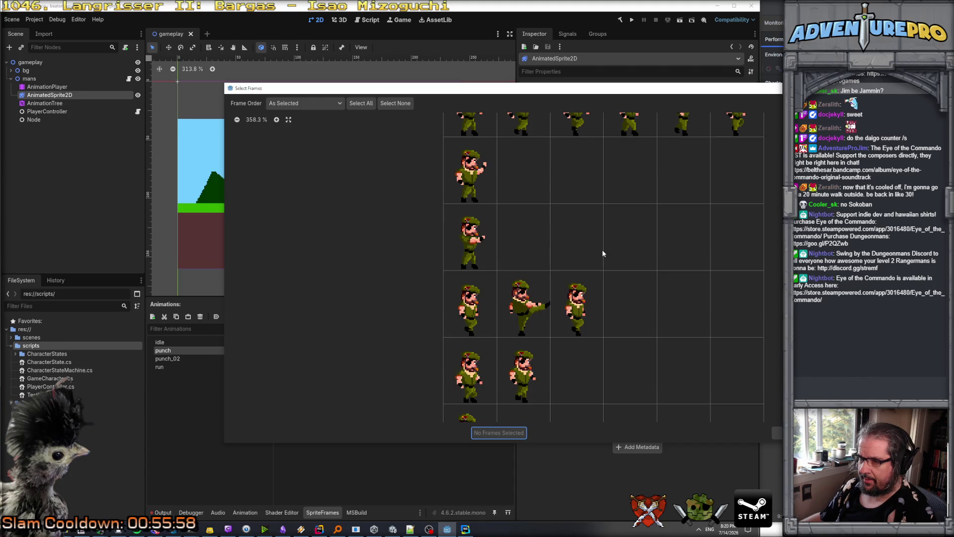
{"action": "scroll", "coordinate": [602, 253], "scroll_direction": "down", "scroll_amount": 3}
{"action": "scroll", "coordinate": [603, 254], "scroll_direction": "up", "scroll_amount": 5}
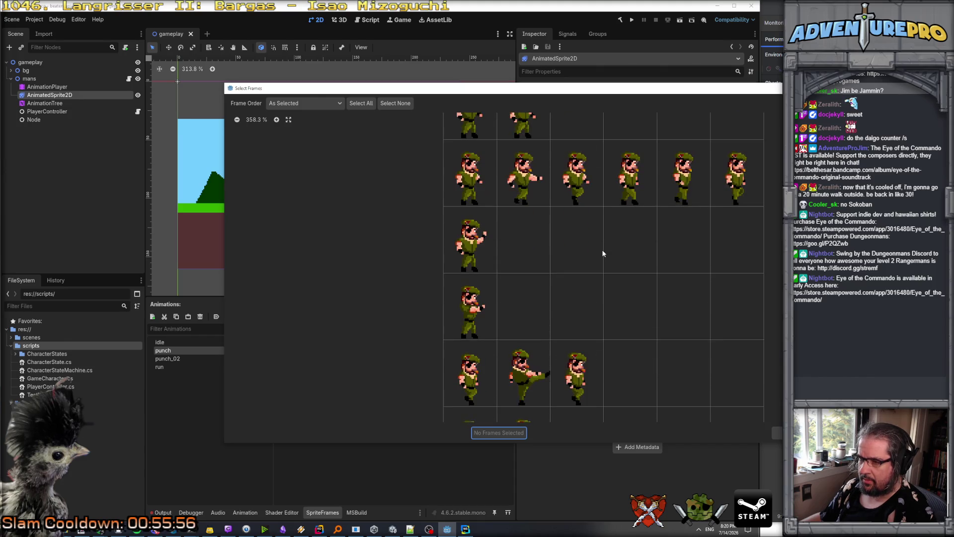
{"action": "scroll", "coordinate": [603, 254], "scroll_direction": "up", "scroll_amount": 3}
{"action": "scroll", "coordinate": [603, 253], "scroll_direction": "down", "scroll_amount": 2}
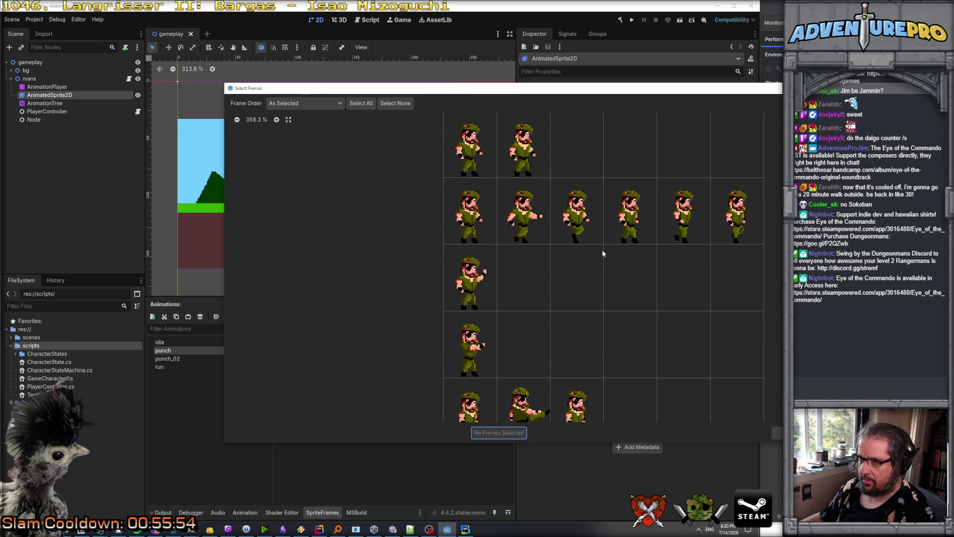
{"action": "left_click", "coordinate": [472, 237]}
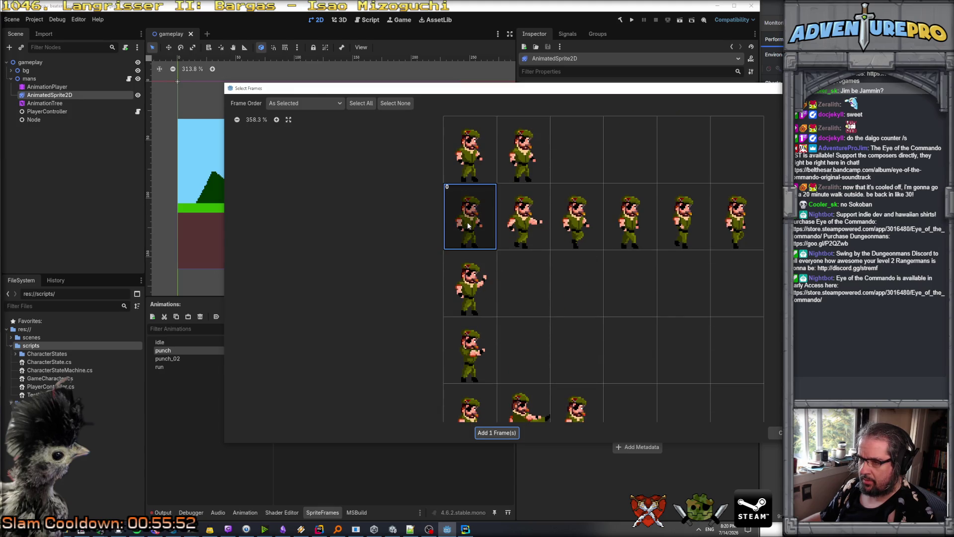
{"action": "left_click", "coordinate": [499, 433]}
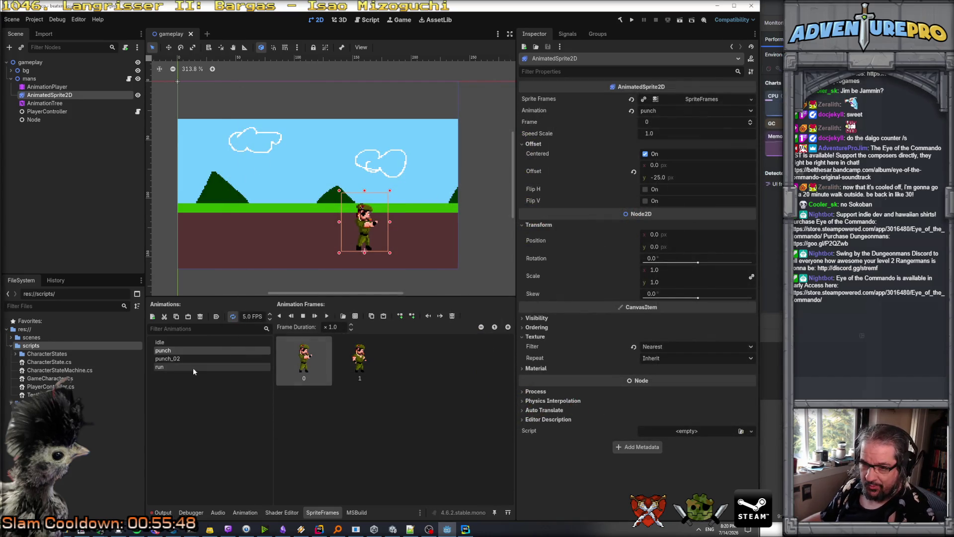
Add another cigar_mans.png frame to the punch_02 animation.
{"action": "left_click", "coordinate": [168, 358]}
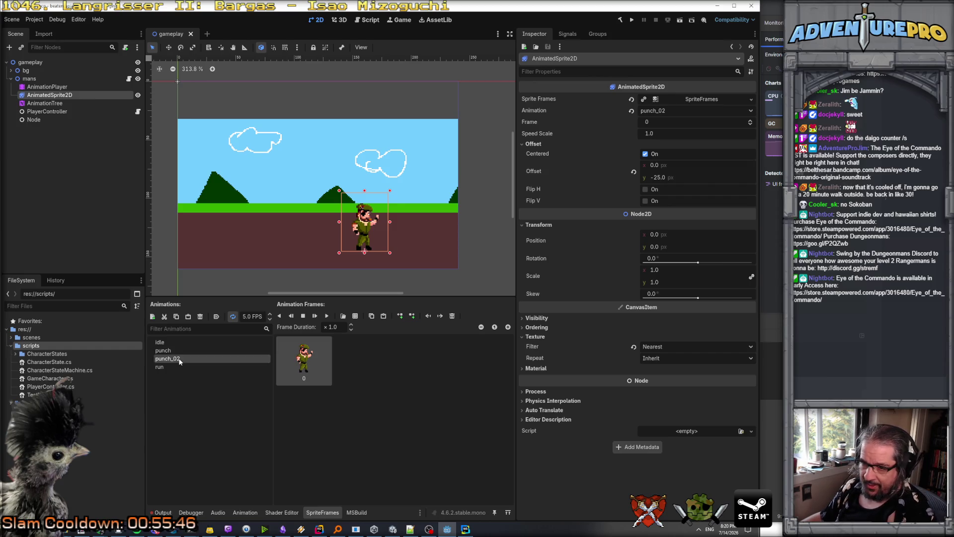
{"action": "left_click", "coordinate": [356, 315]}
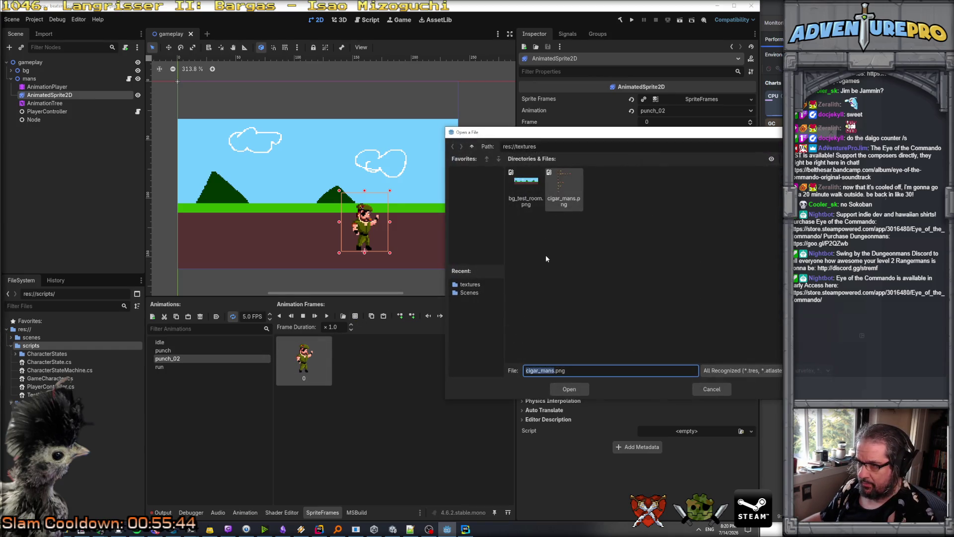
{"action": "double_click", "coordinate": [558, 204]}
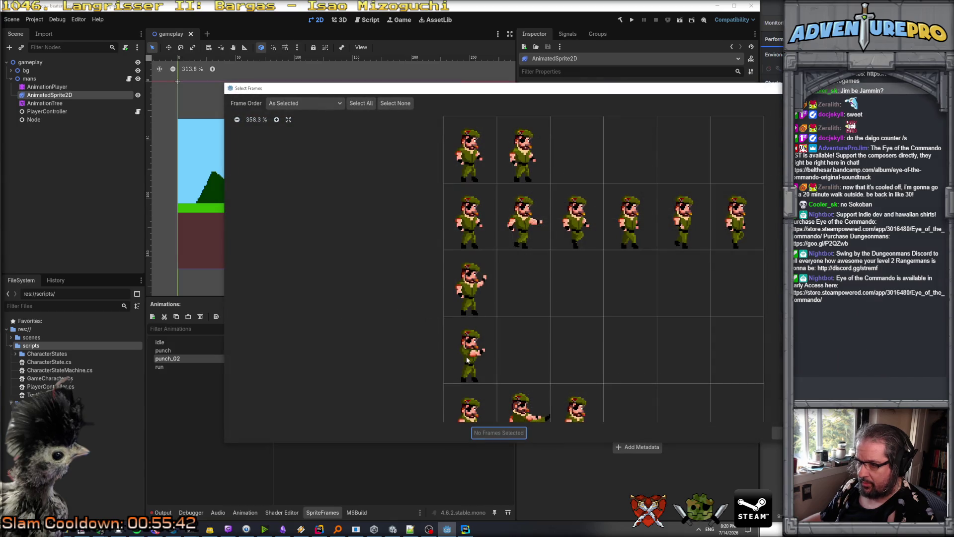
{"action": "left_click", "coordinate": [471, 223]}
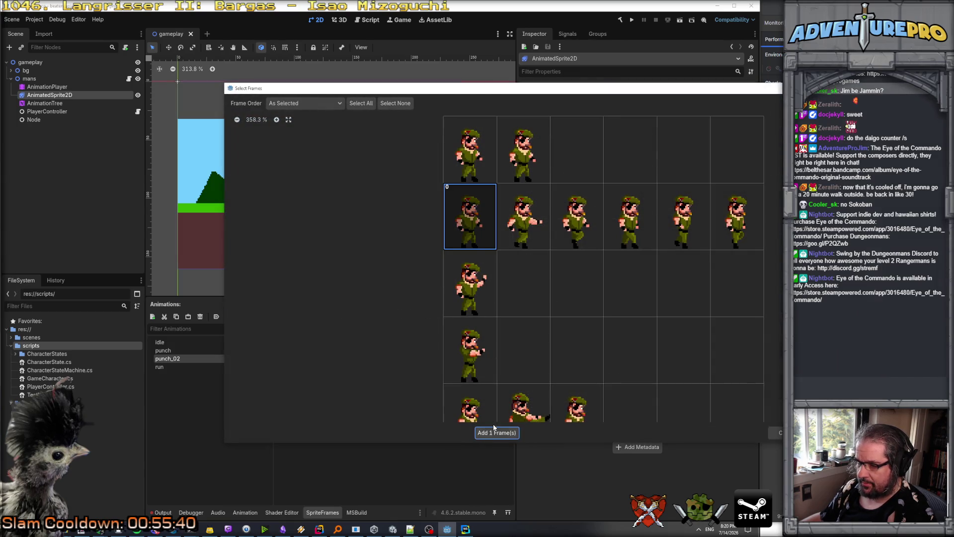
{"action": "left_click", "coordinate": [499, 432]}
Rename punch_02 to punch_uppercut and reselect the AnimationTree.
{"action": "double_click", "coordinate": [168, 358]}
{"action": "right_click", "coordinate": [174, 360]}
{"action": "left_click", "coordinate": [175, 359]}
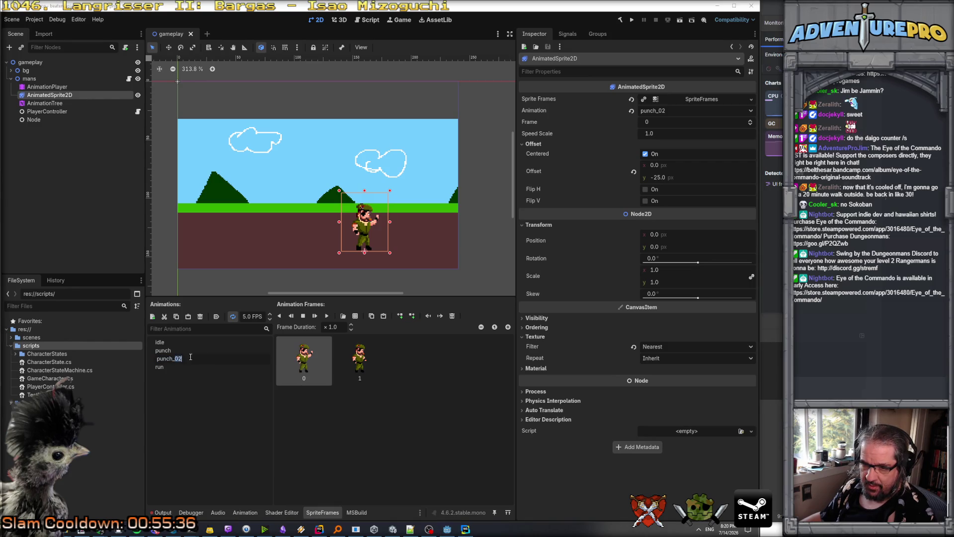
{"action": "type", "text": "u"}
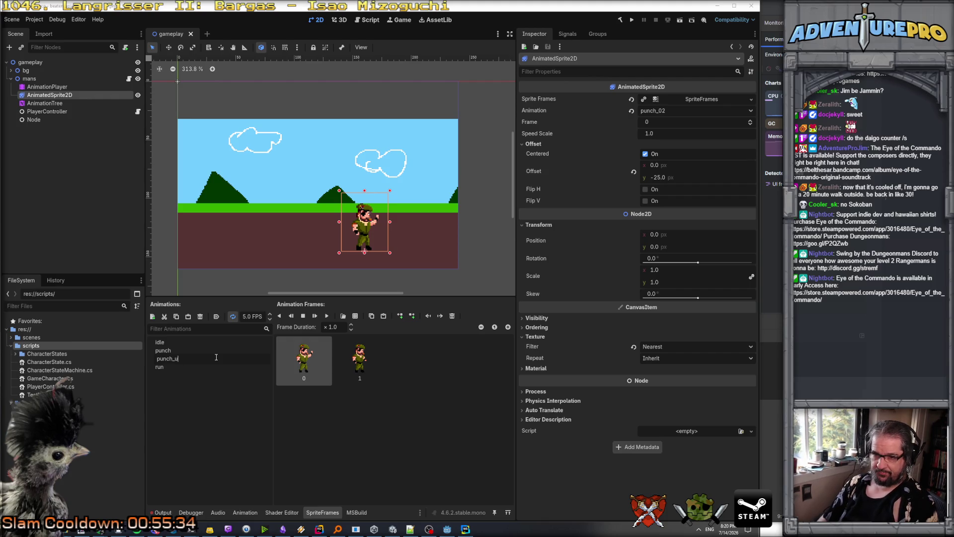
{"action": "type", "text": "ppercut"}
{"action": "key", "text": "Return"}
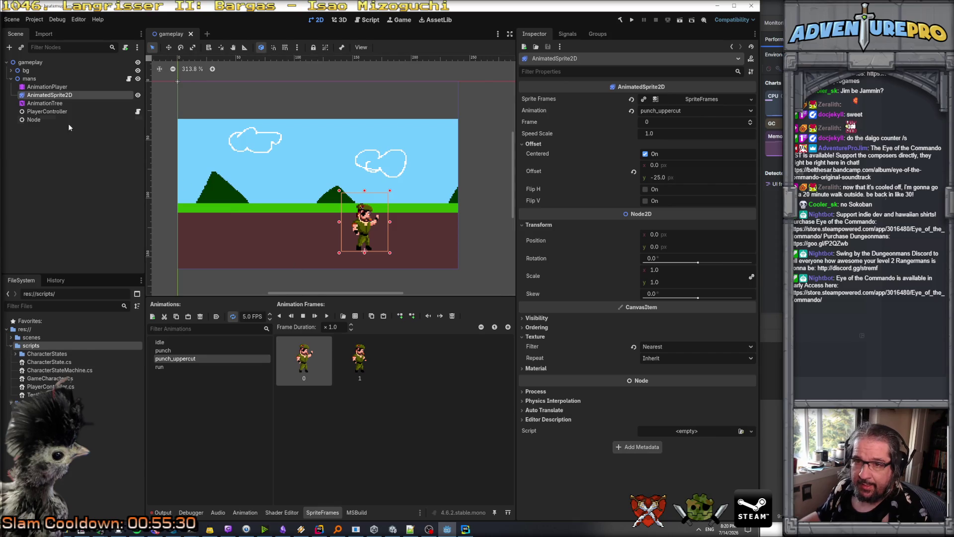
{"action": "left_click", "coordinate": [45, 103]}
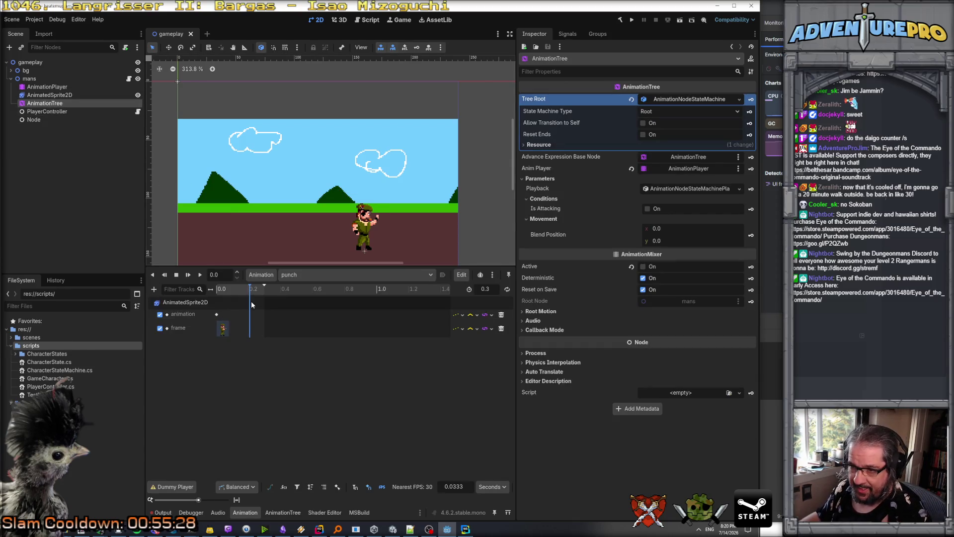
Insert a key at 0.2 on punch's frame track and set its value to 1.
{"action": "right_click", "coordinate": [249, 329]}
{"action": "left_click", "coordinate": [277, 338]}
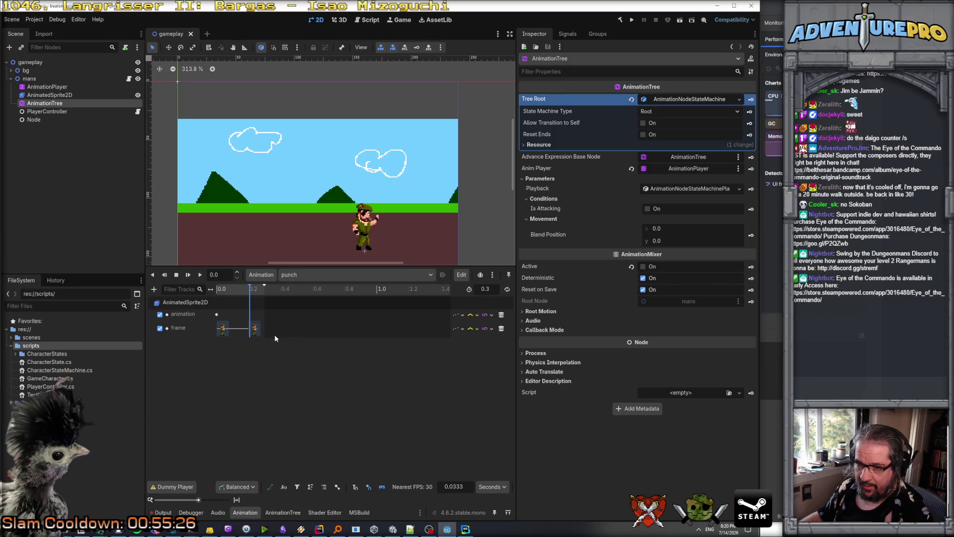
{"action": "left_click", "coordinate": [255, 328]}
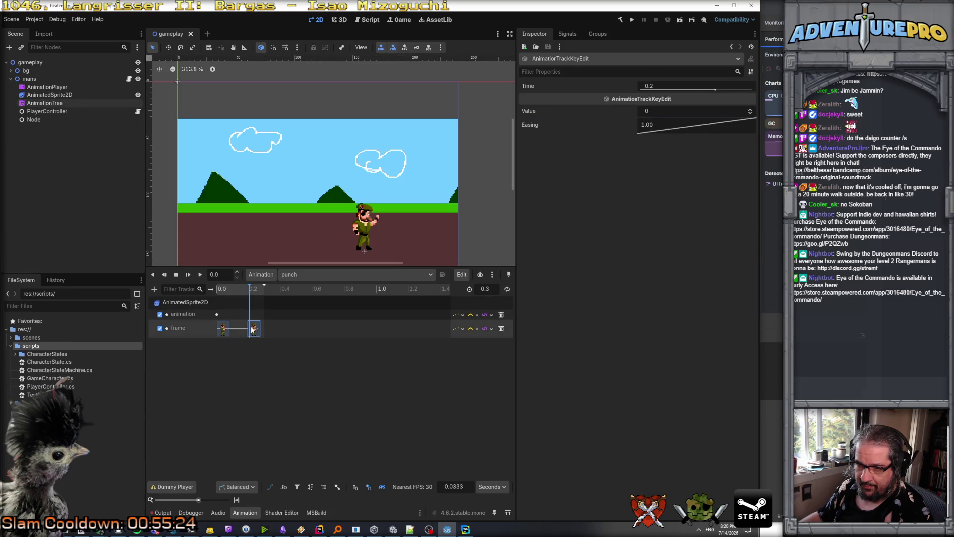
{"action": "left_click", "coordinate": [668, 111]}
{"action": "type", "text": "1"}
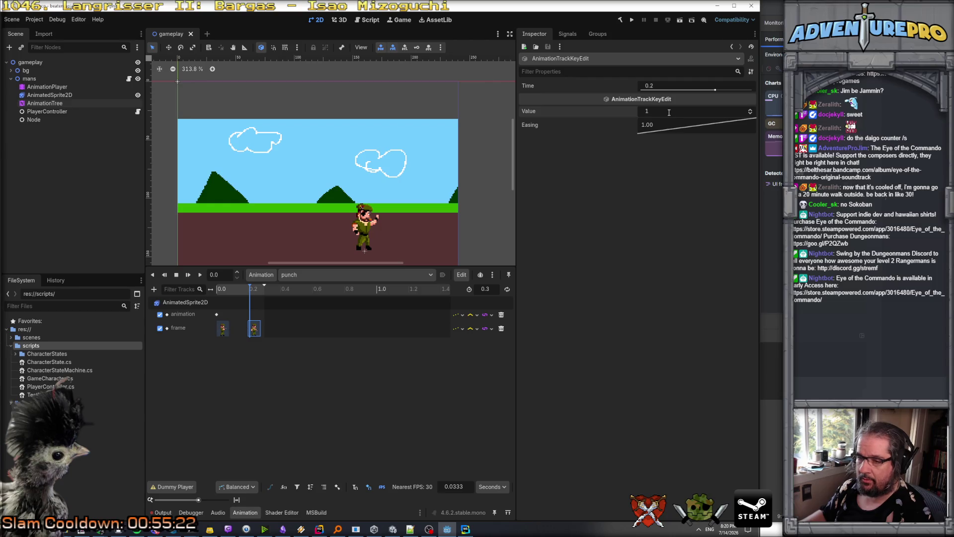
{"action": "key", "text": "Return"}
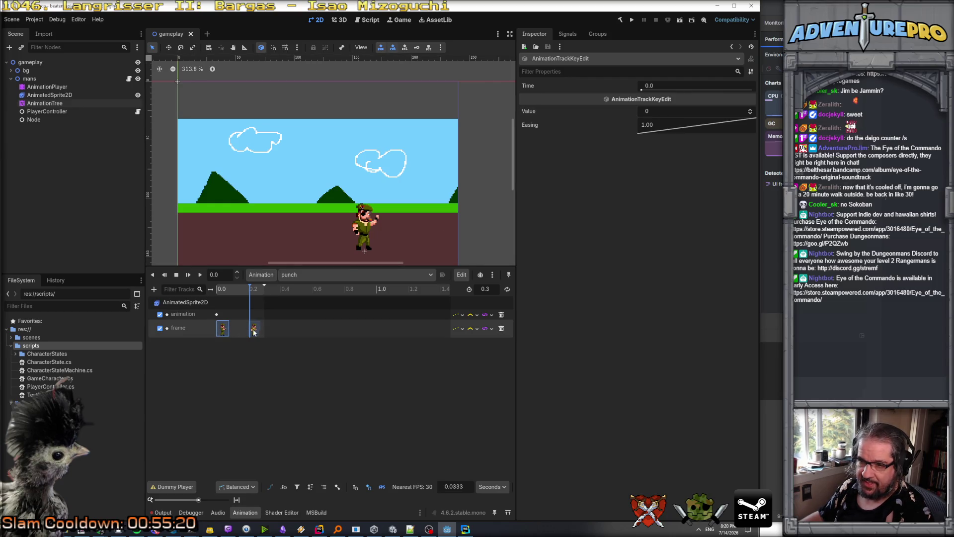
Preview frame 1 at 0.2, then switch to the punch_02 animation.
{"action": "left_click", "coordinate": [250, 285]}
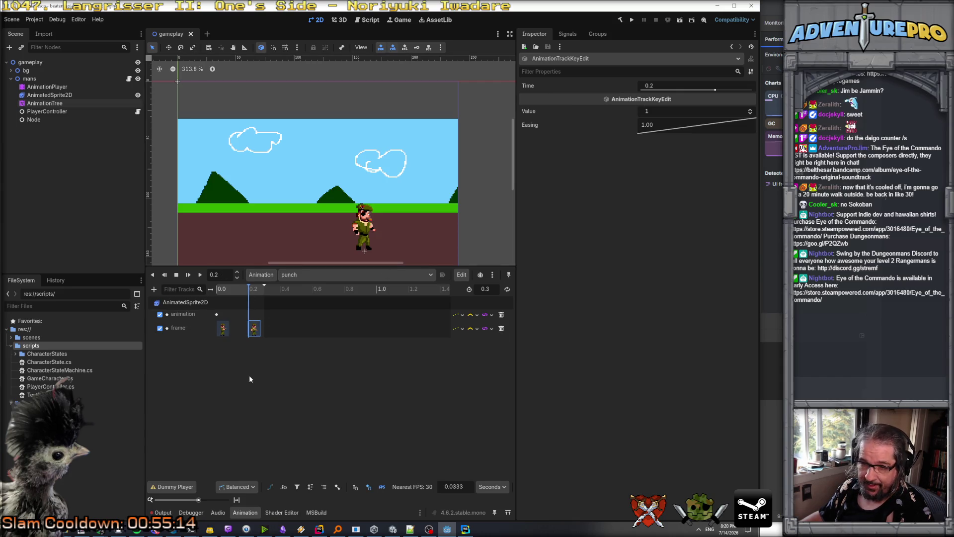
{"action": "left_click", "coordinate": [318, 275]}
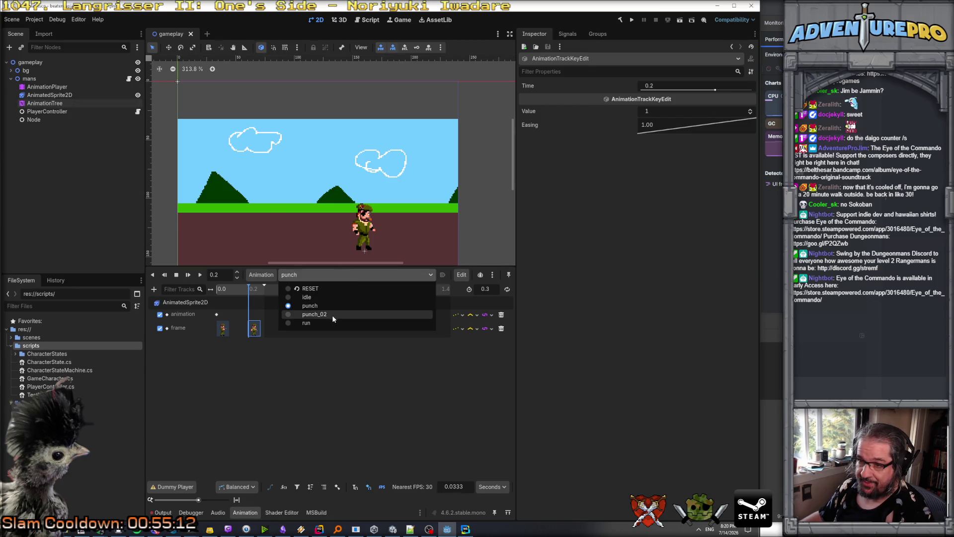
{"action": "left_click", "coordinate": [327, 314]}
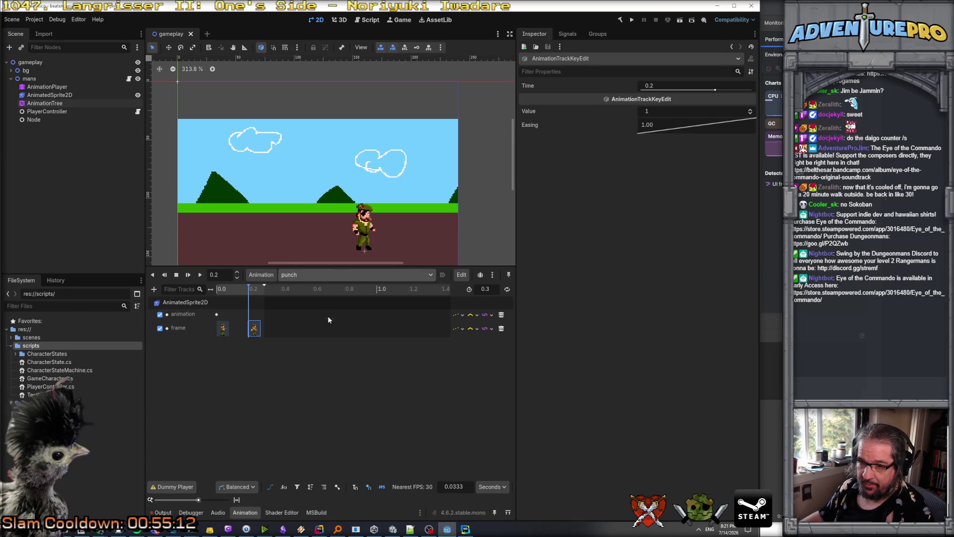
Set punch_02's animation key at 0.0 to play the punch sprite animation.
{"action": "left_click", "coordinate": [217, 329]}
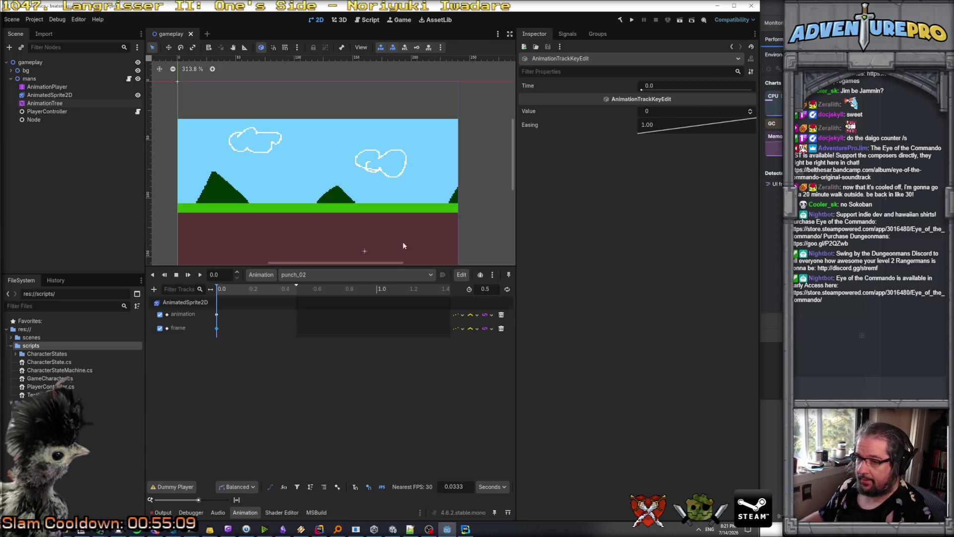
{"action": "left_click", "coordinate": [216, 315]}
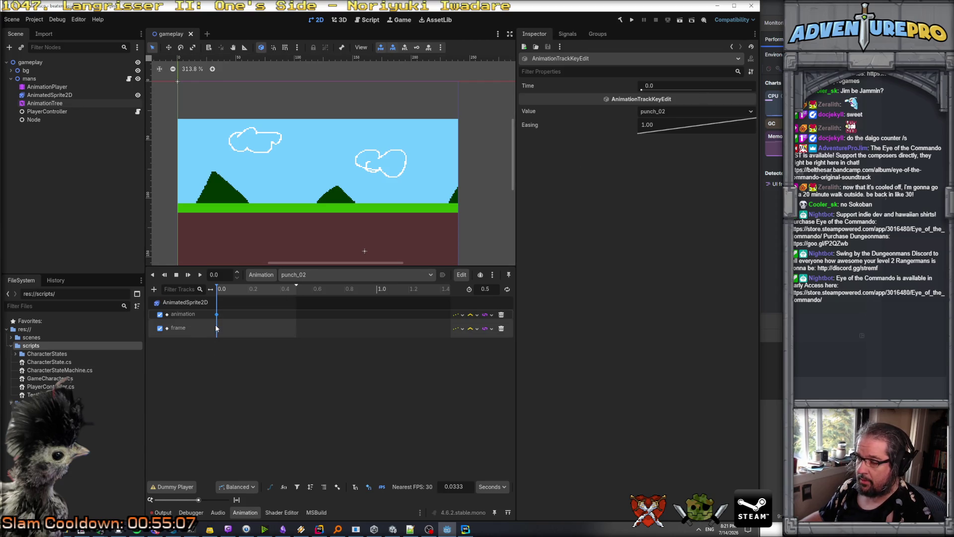
{"action": "left_click", "coordinate": [666, 111]}
{"action": "left_click", "coordinate": [668, 111]}
{"action": "left_click", "coordinate": [669, 111]}
{"action": "left_click", "coordinate": [665, 141]}
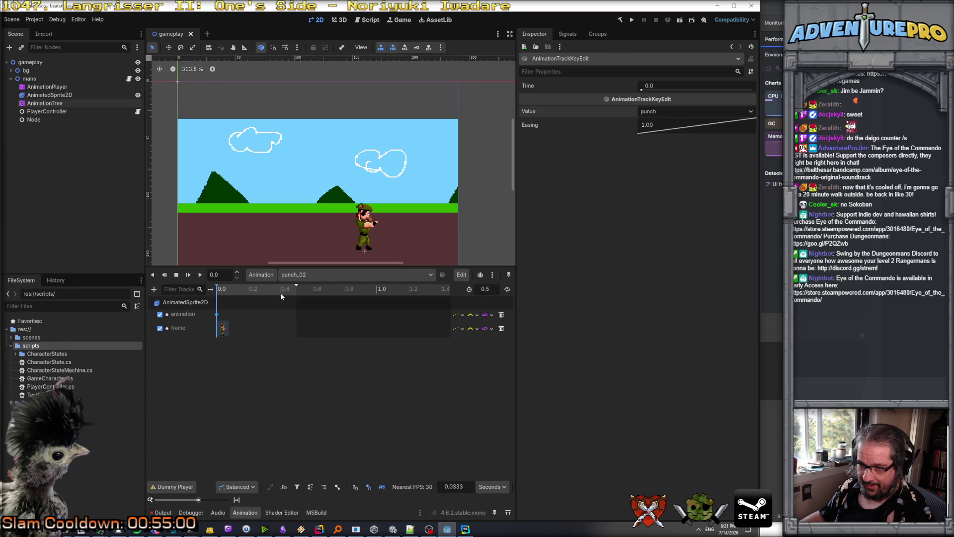
Shorten the punch_02 animation length to 0.3 seconds.
{"action": "left_click_drag", "start_coordinate": [295, 286], "coordinate": [265, 289]}
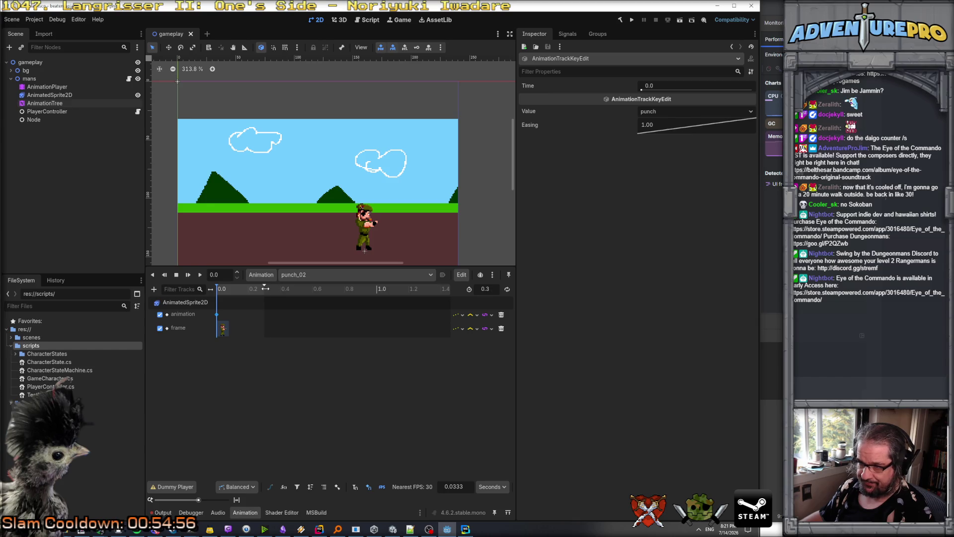
{"action": "right_click", "coordinate": [248, 290]}
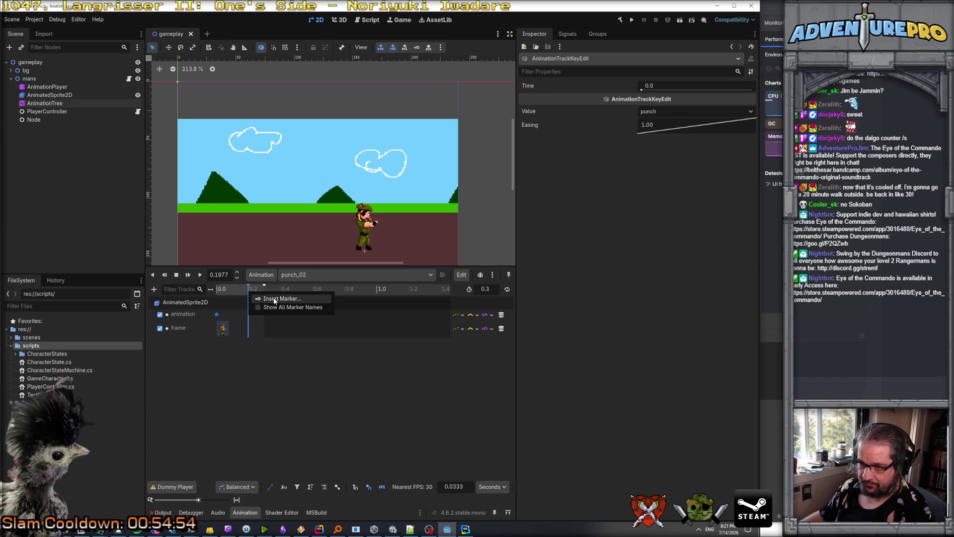
{"action": "left_click", "coordinate": [253, 298]}
{"action": "left_click", "coordinate": [670, 281]}
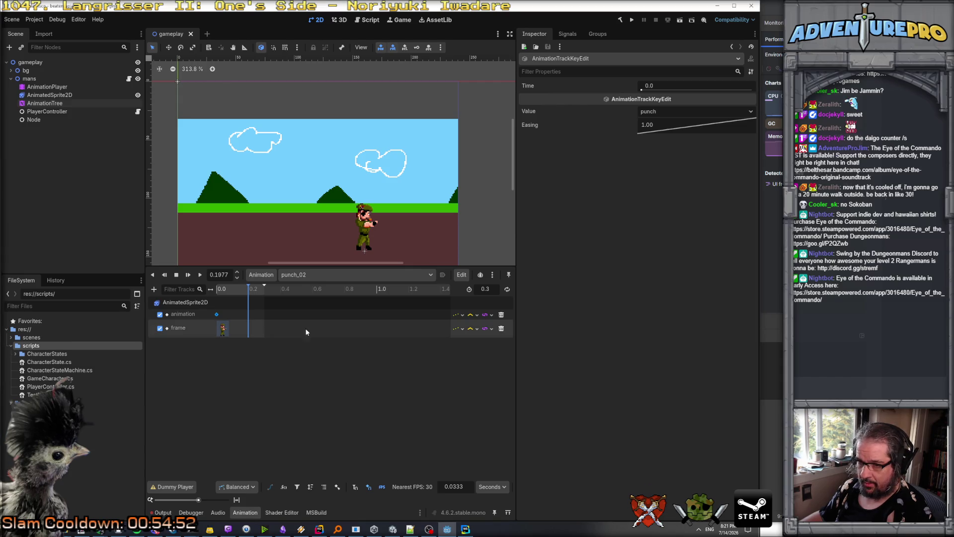
Insert a frame key at 0.2 on punch_02 with value 1.
{"action": "right_click", "coordinate": [248, 328]}
{"action": "left_click", "coordinate": [261, 336]}
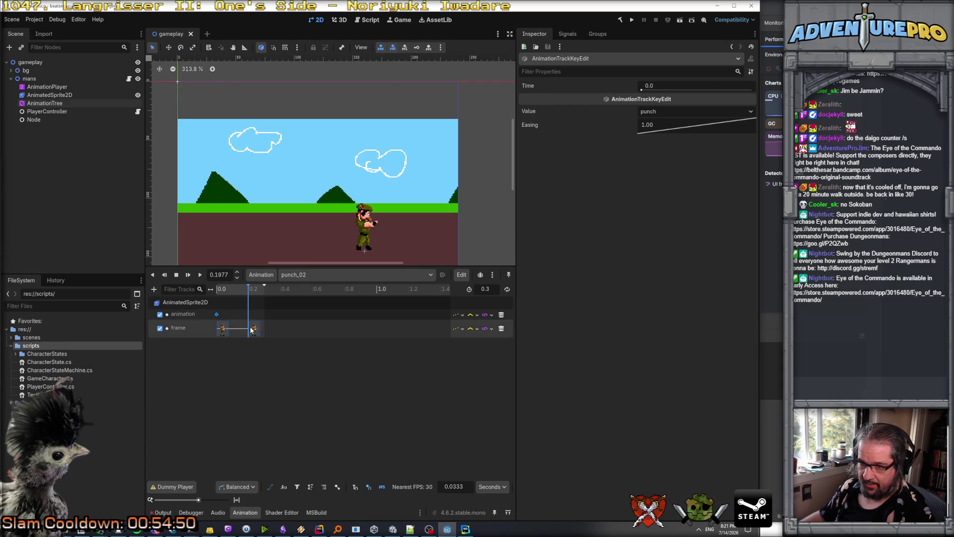
{"action": "left_click", "coordinate": [253, 329]}
{"action": "left_click", "coordinate": [652, 109]}
{"action": "type", "text": "1"}
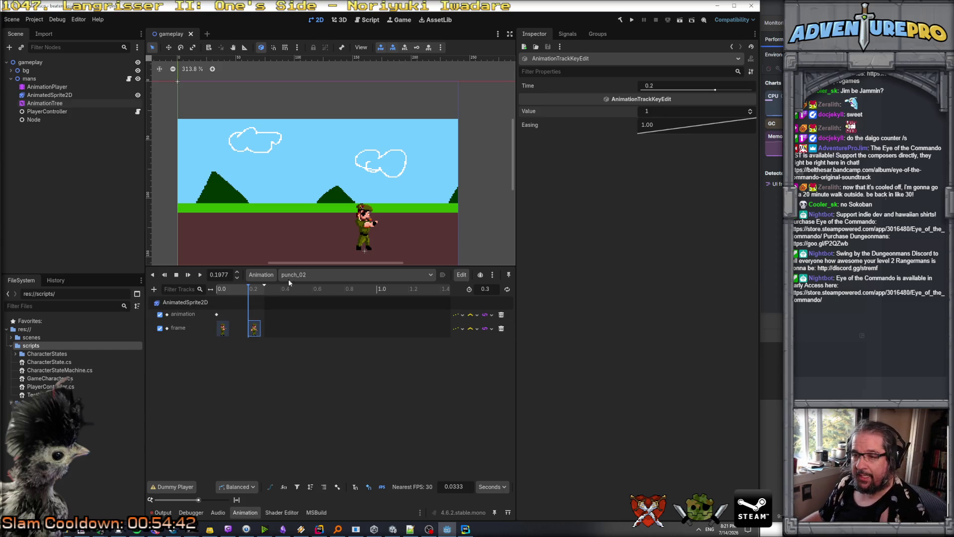
{"action": "left_click", "coordinate": [260, 274]}
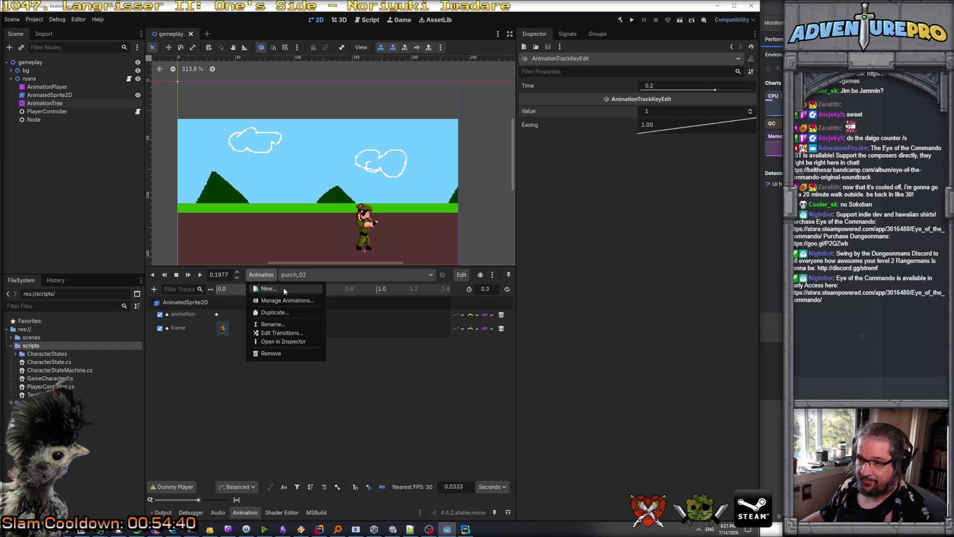
Create a new animation named punch_uppercut.
{"action": "left_click", "coordinate": [268, 289]}
{"action": "type", "text": "pun"}
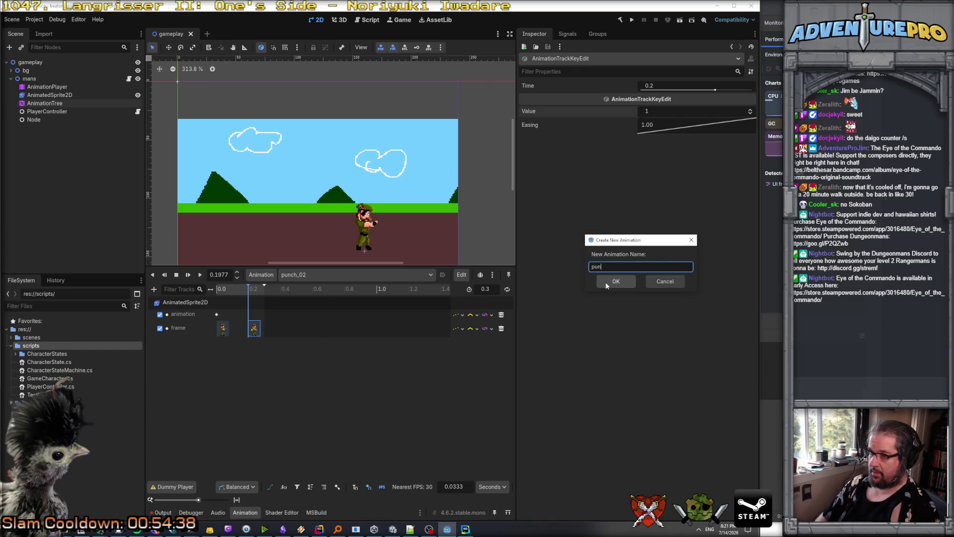
{"action": "type", "text": "ch_uppercvu"}
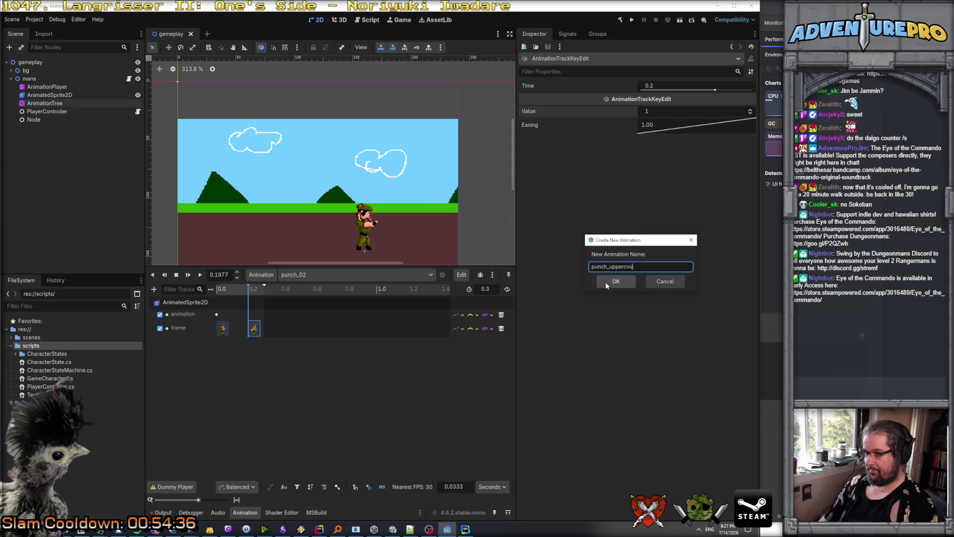
{"action": "left_click", "coordinate": [606, 283]}
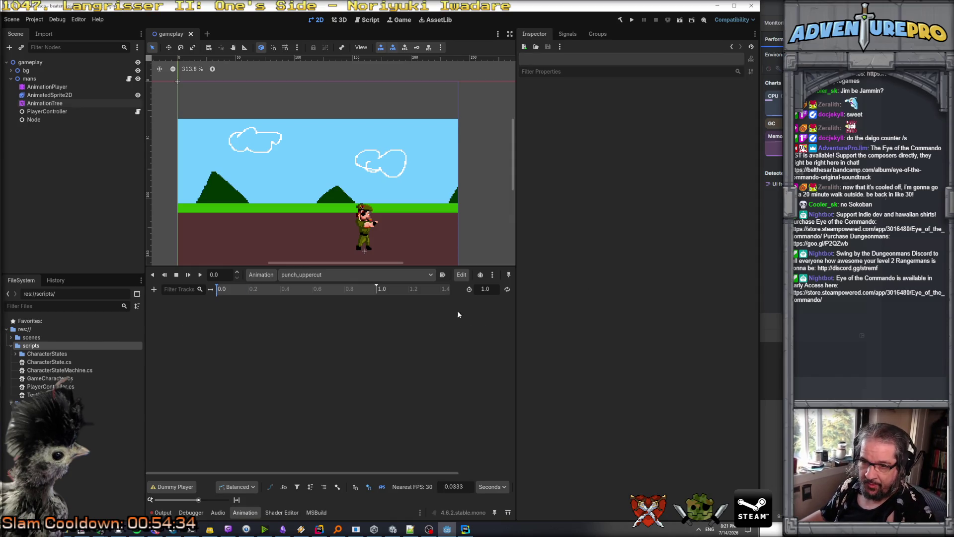
Add an AnimatedSprite2D animation track keyed at 0.0 to play punch_uppercut.
{"action": "left_click", "coordinate": [154, 290]}
{"action": "left_click", "coordinate": [169, 303]}
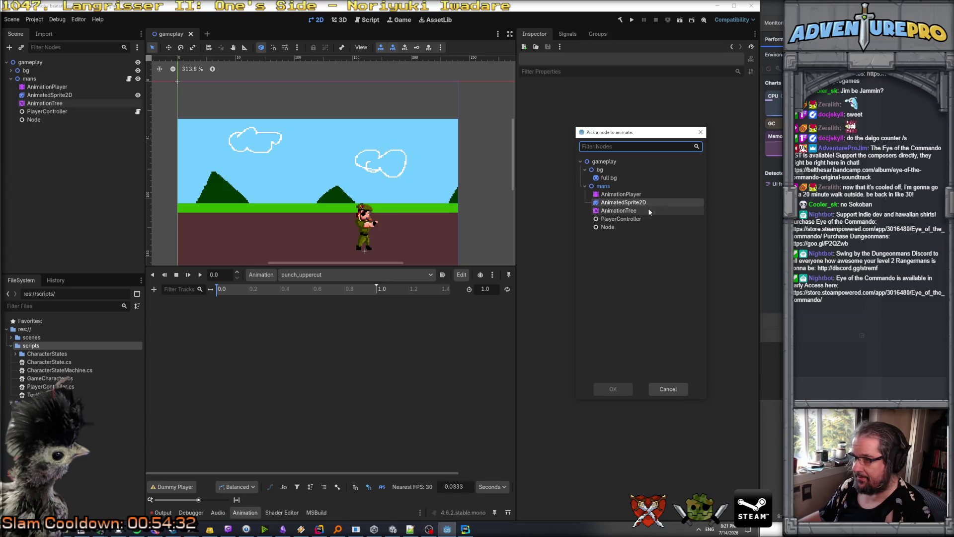
{"action": "left_click", "coordinate": [631, 202]}
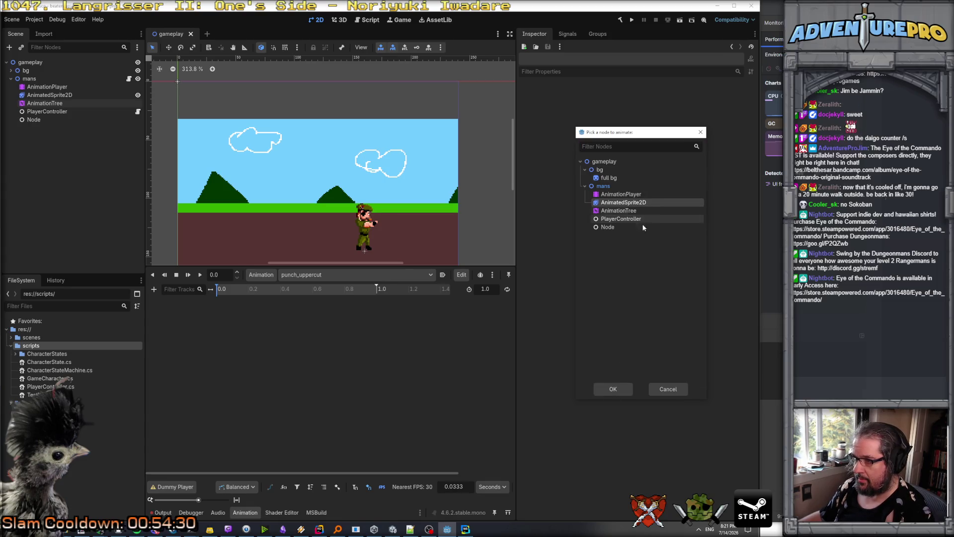
{"action": "left_click", "coordinate": [613, 389]}
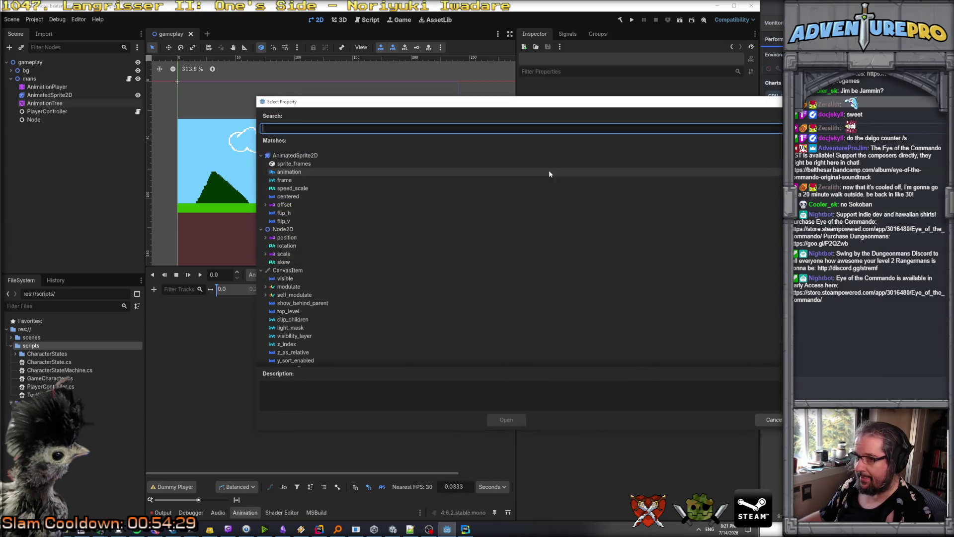
{"action": "left_click", "coordinate": [306, 172]}
{"action": "left_click", "coordinate": [507, 419]}
{"action": "right_click", "coordinate": [217, 313]}
{"action": "left_click", "coordinate": [236, 322]}
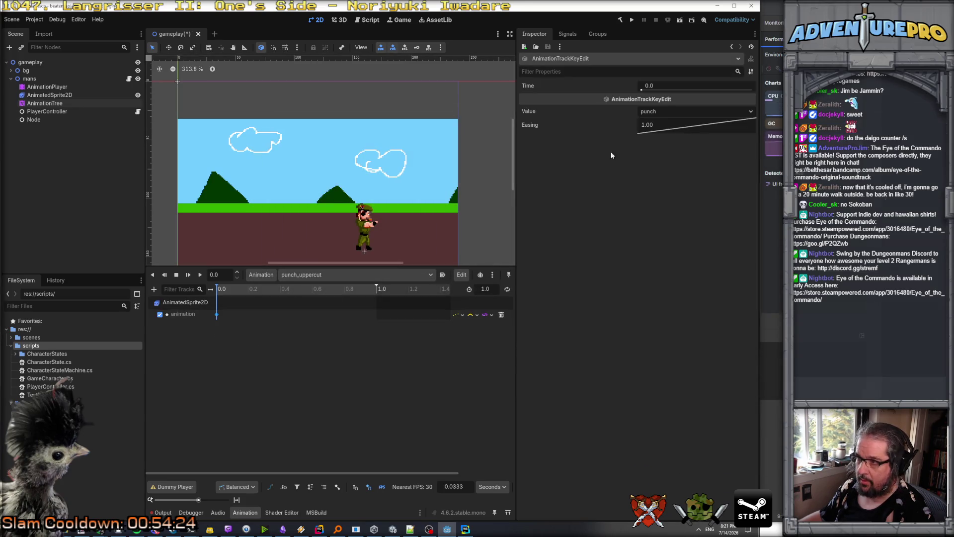
{"action": "left_click", "coordinate": [669, 115]}
{"action": "left_click", "coordinate": [671, 145]}
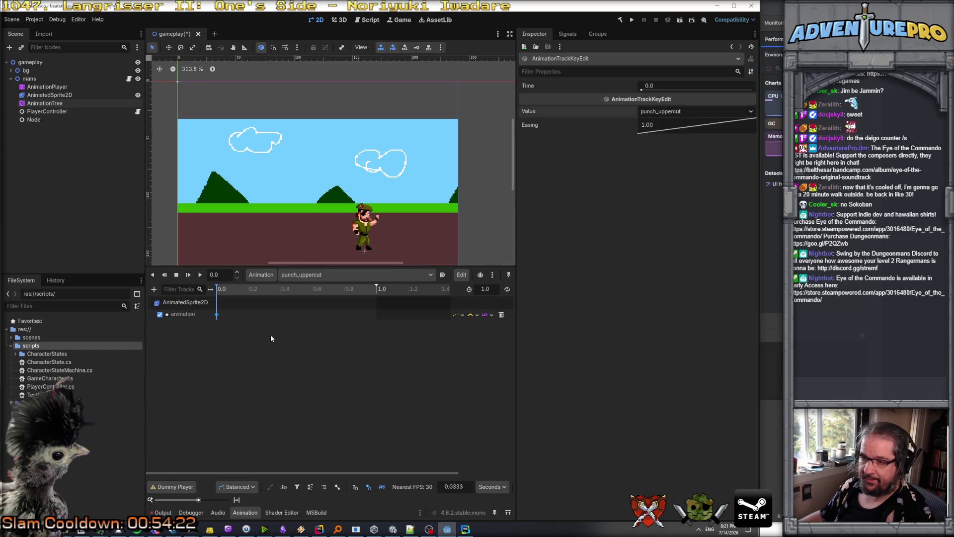
Set the punch_uppercut animation length to 0.4 seconds.
{"action": "left_click", "coordinate": [247, 290]}
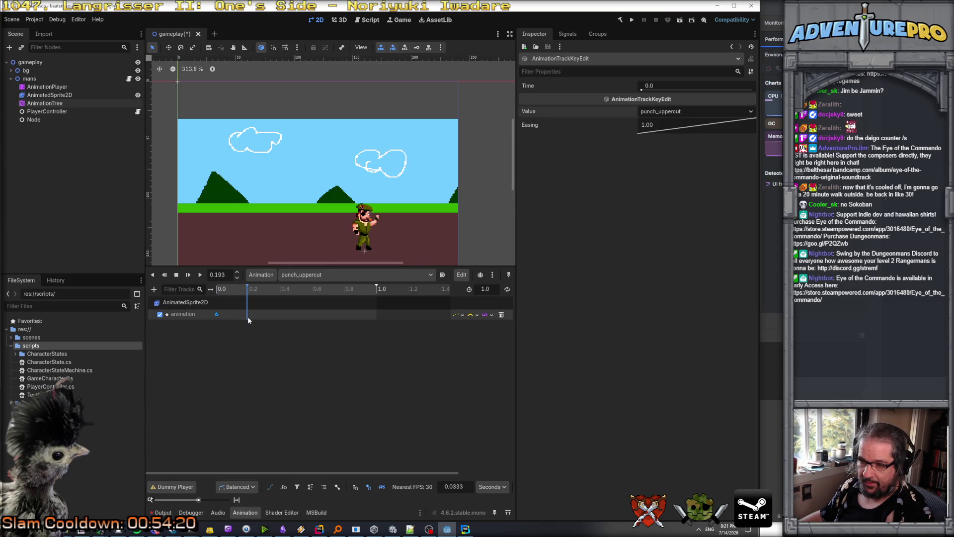
{"action": "mouse_move", "coordinate": [247, 300]}
{"action": "left_mouse_down"}
{"action": "mouse_move", "coordinate": [279, 292]}
{"action": "mouse_move", "coordinate": [267, 295]}
{"action": "left_mouse_up"}
{"action": "type", "text": "0"}
{"action": "key", "text": "BackSpace"}
{"action": "type", "text": "4"}
{"action": "key", "text": "Return"}
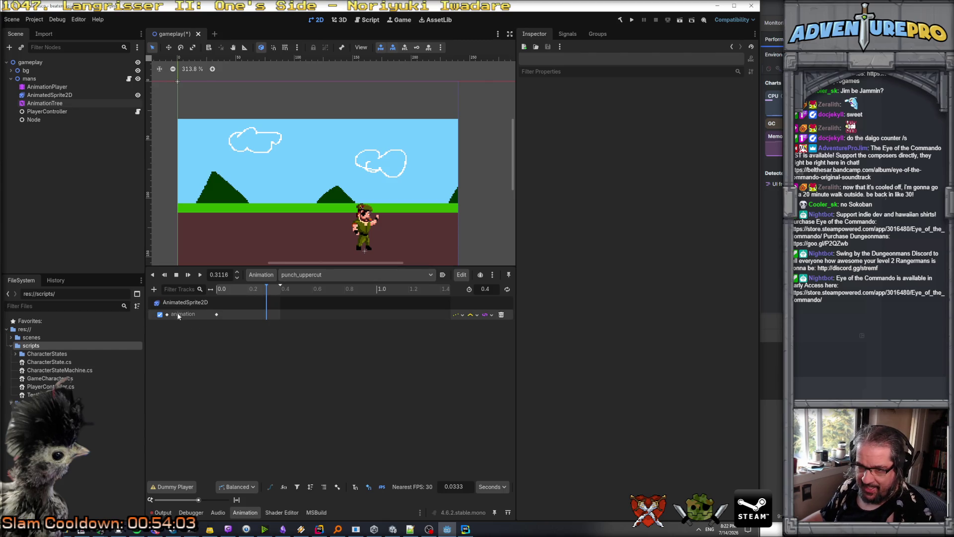
Add an AnimatedSprite2D frame track keyed at 0.0, then save the scene with Ctrl+S.
{"action": "left_click", "coordinate": [153, 289]}
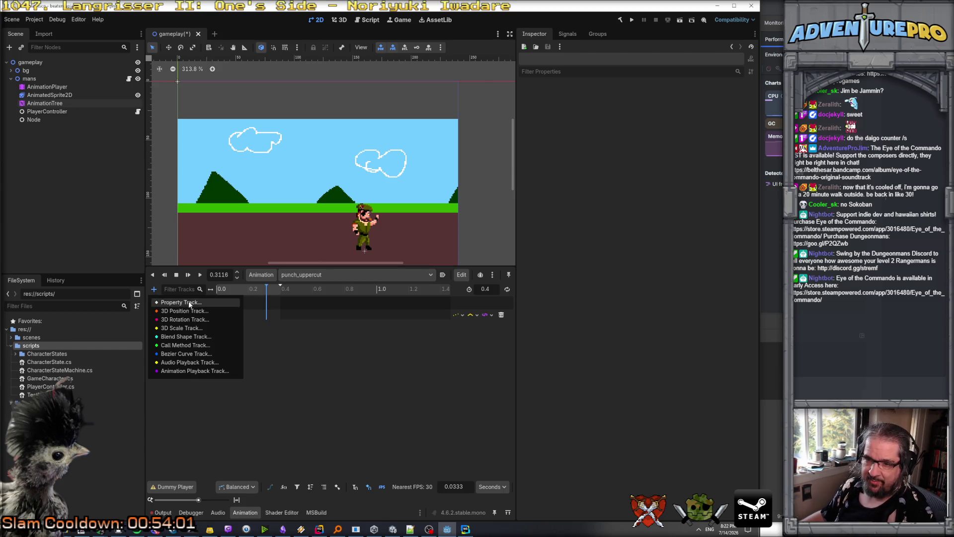
{"action": "left_click", "coordinate": [169, 303]}
{"action": "left_click", "coordinate": [631, 202]}
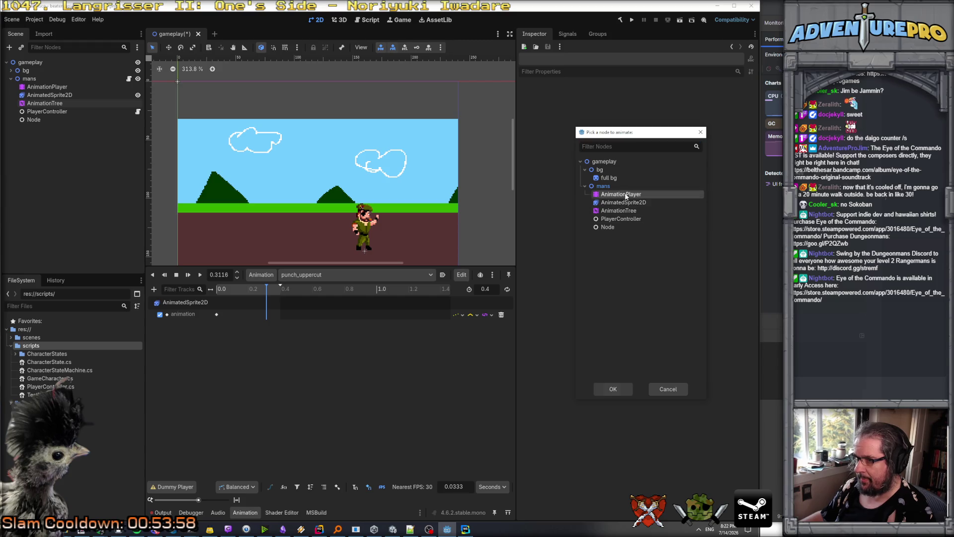
{"action": "left_click", "coordinate": [625, 387]}
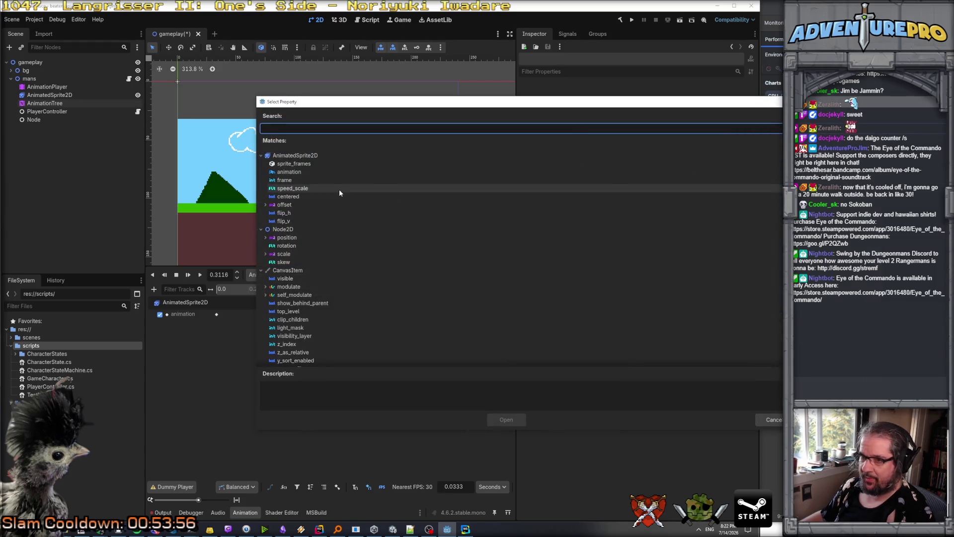
{"action": "left_click", "coordinate": [307, 181]}
{"action": "left_click", "coordinate": [499, 417]}
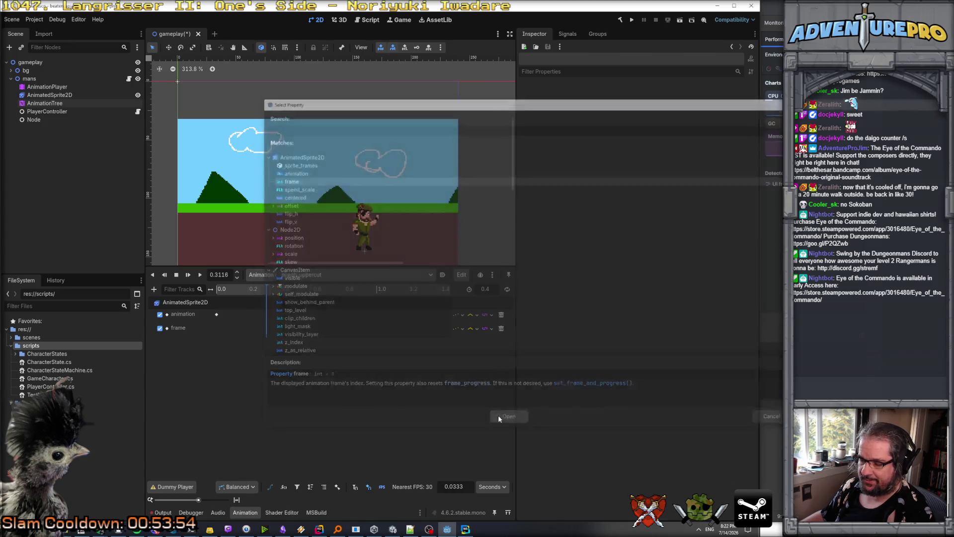
{"action": "left_click", "coordinate": [217, 289]}
{"action": "right_click", "coordinate": [217, 330]}
{"action": "left_click", "coordinate": [228, 333]}
{"action": "left_click", "coordinate": [223, 329]}
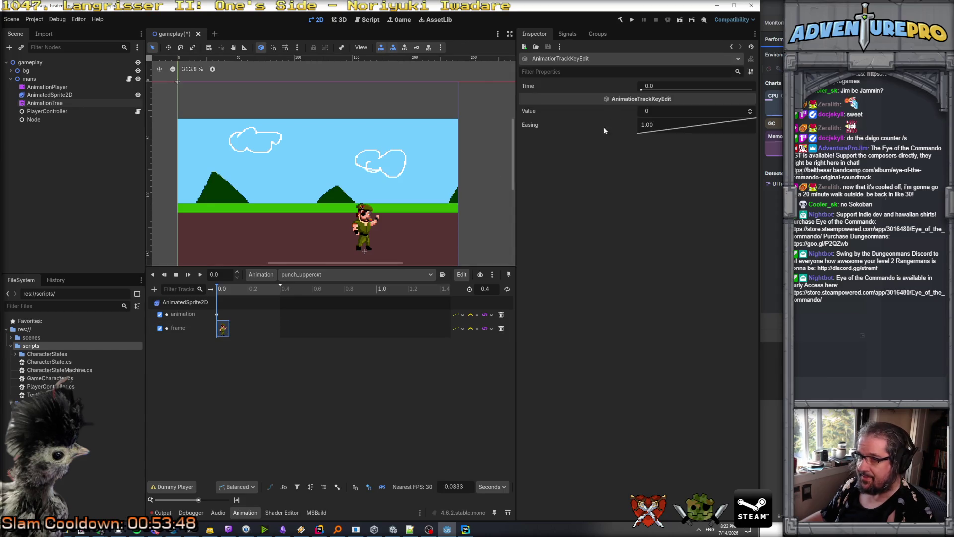
{"action": "key", "text": "ctrl+s"}
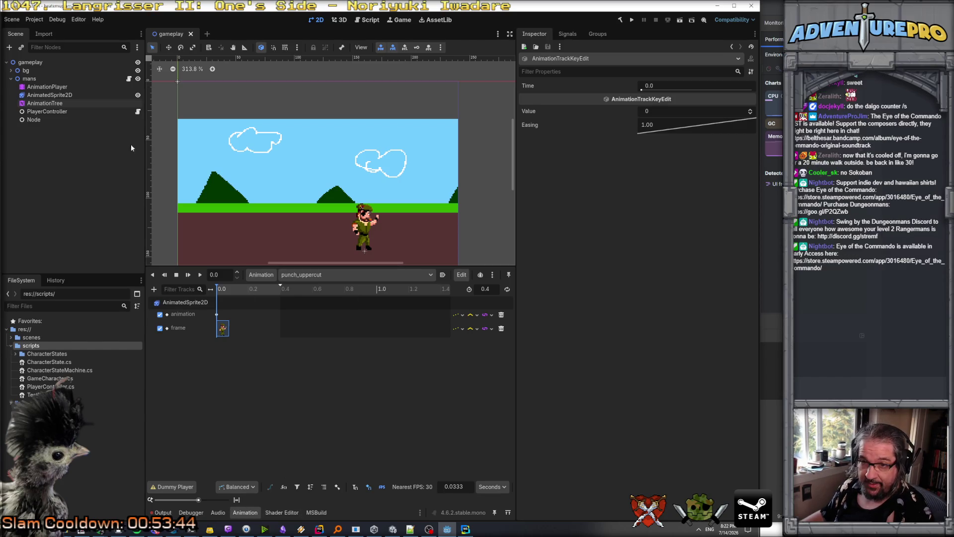
{"action": "left_click", "coordinate": [67, 102]}
In the AnimationTree state machine, assign the punch animation to the punch_02 state.
{"action": "left_click", "coordinate": [279, 512]}
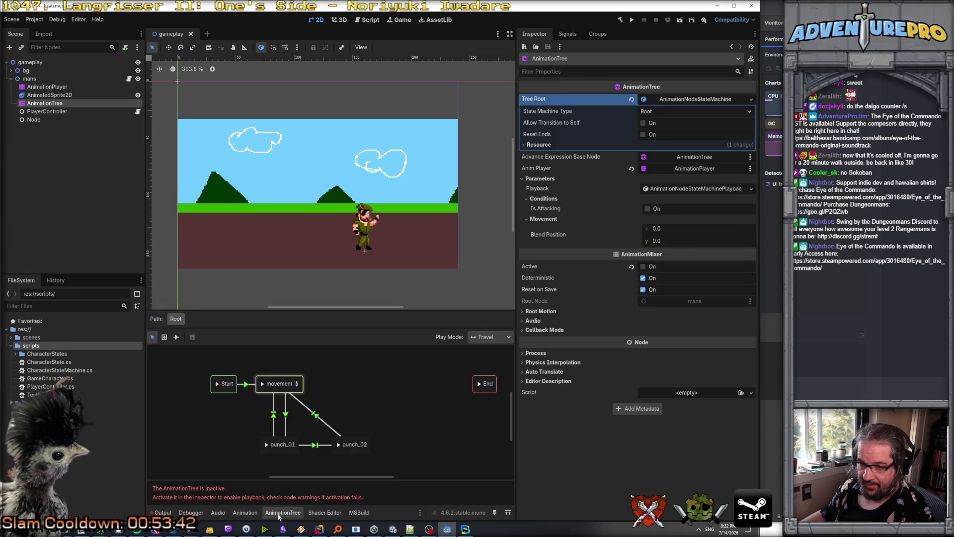
{"action": "left_click", "coordinate": [353, 449]}
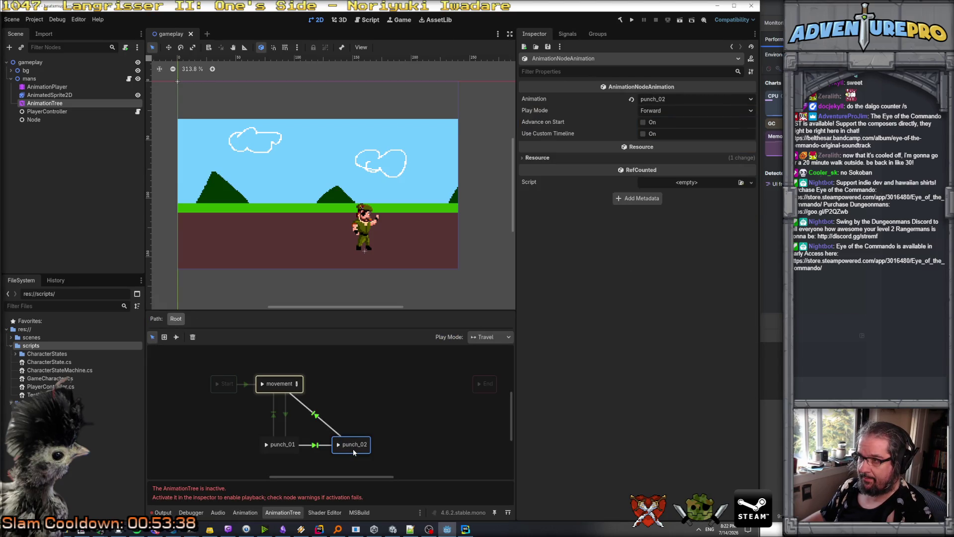
{"action": "left_click", "coordinate": [706, 99]}
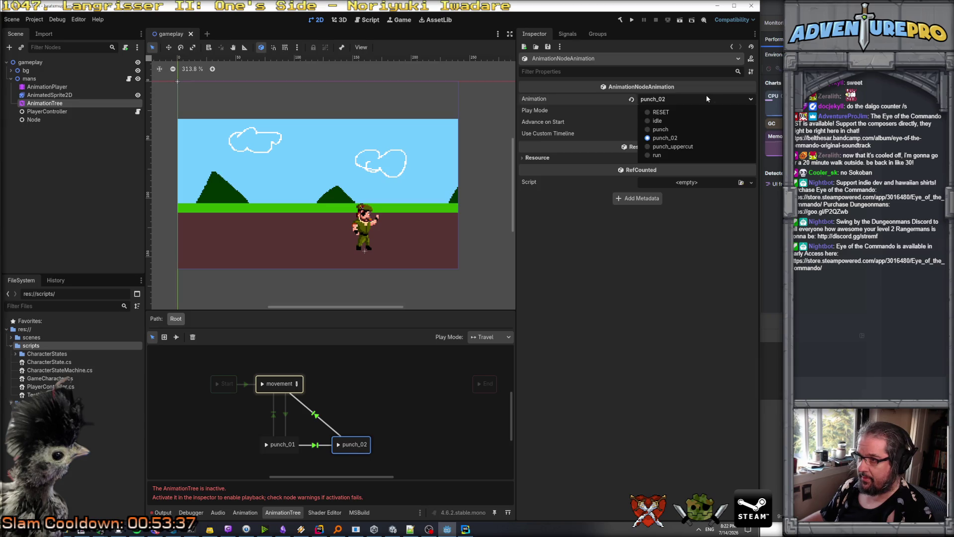
{"action": "left_click", "coordinate": [664, 130]}
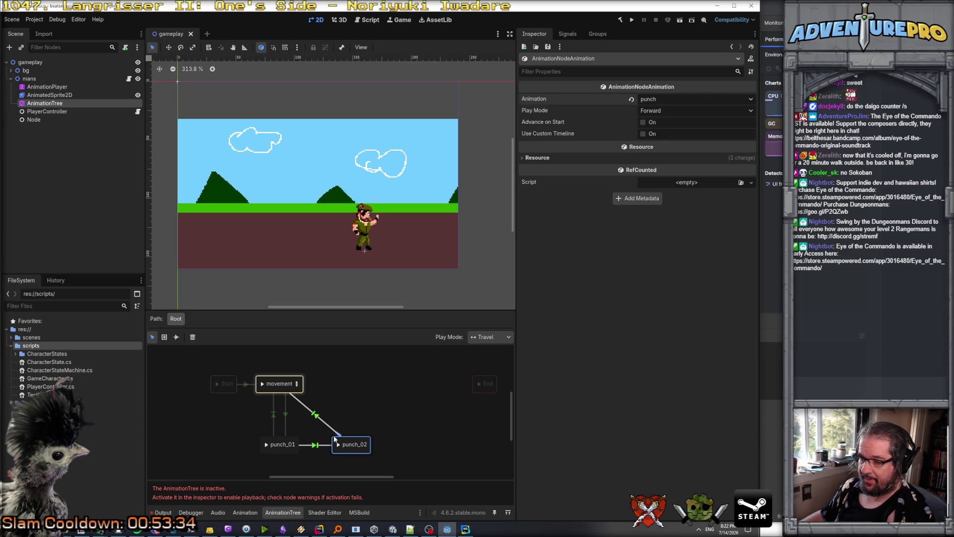
{"action": "left_click", "coordinate": [288, 443]}
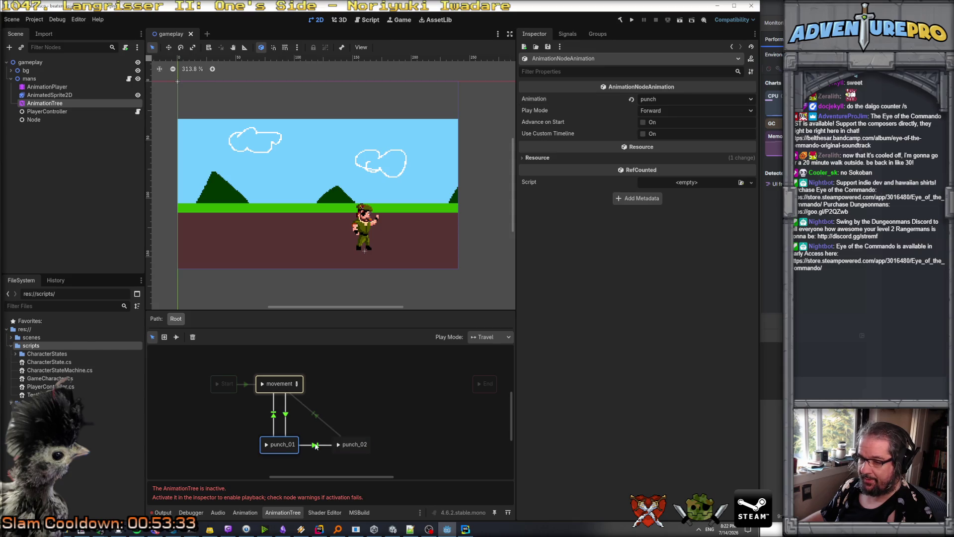
{"action": "left_click", "coordinate": [355, 443]}
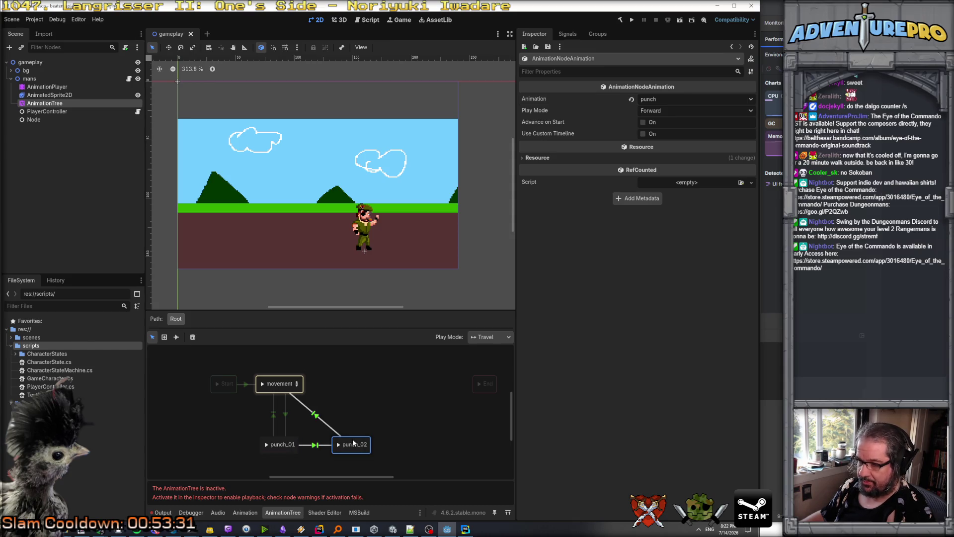
Add a punch_uppercut animation state and place it right of punch_02.
{"action": "right_click", "coordinate": [389, 442]}
{"action": "mouse_move", "coordinate": [425, 449]}
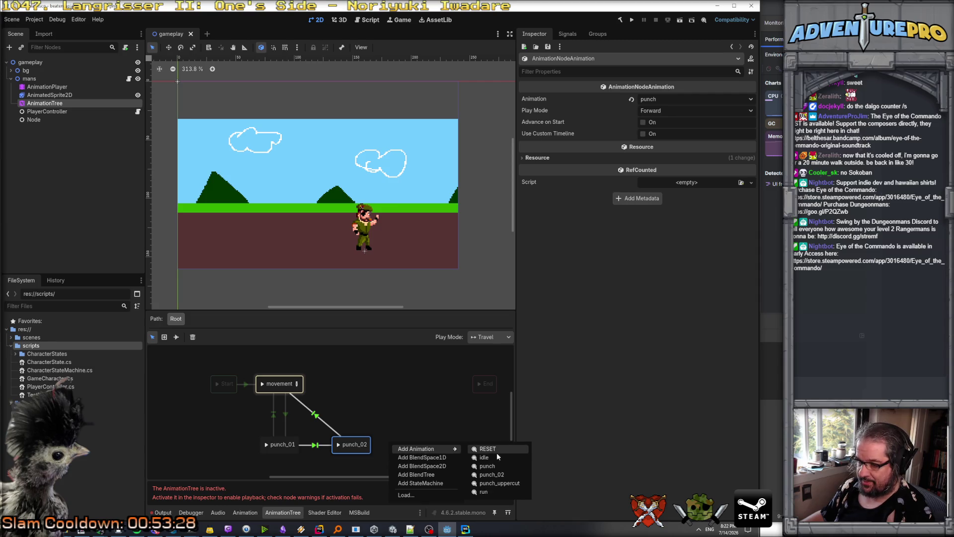
{"action": "left_click", "coordinate": [500, 483]}
{"action": "mouse_move", "coordinate": [395, 436]}
{"action": "left_mouse_down"}
{"action": "mouse_move", "coordinate": [442, 448]}
{"action": "mouse_move", "coordinate": [430, 440]}
{"action": "left_mouse_up"}
Set the punch_02 state back to the punch_02 animation and check the punch_01→punch_02 transition.
{"action": "double_click", "coordinate": [360, 442]}
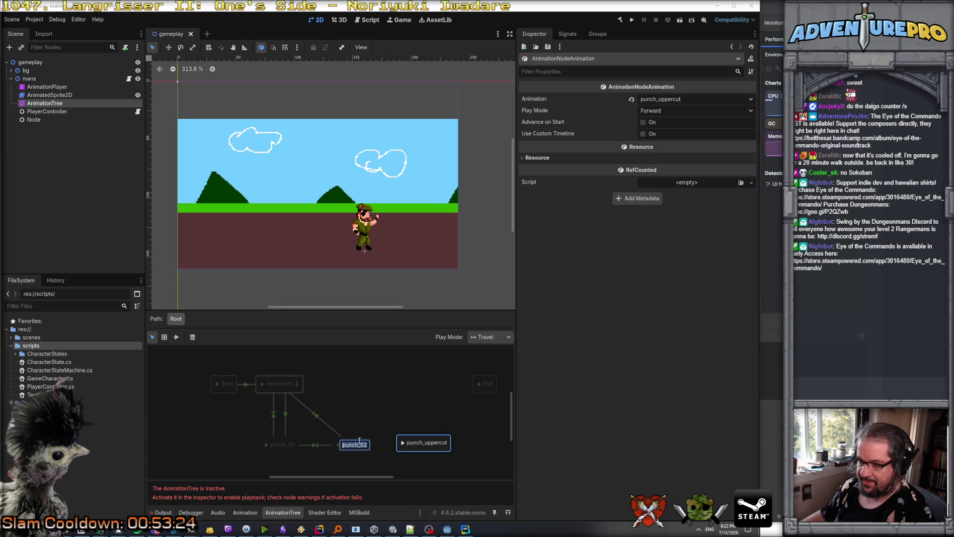
{"action": "left_click", "coordinate": [356, 441]}
{"action": "left_click", "coordinate": [356, 440]}
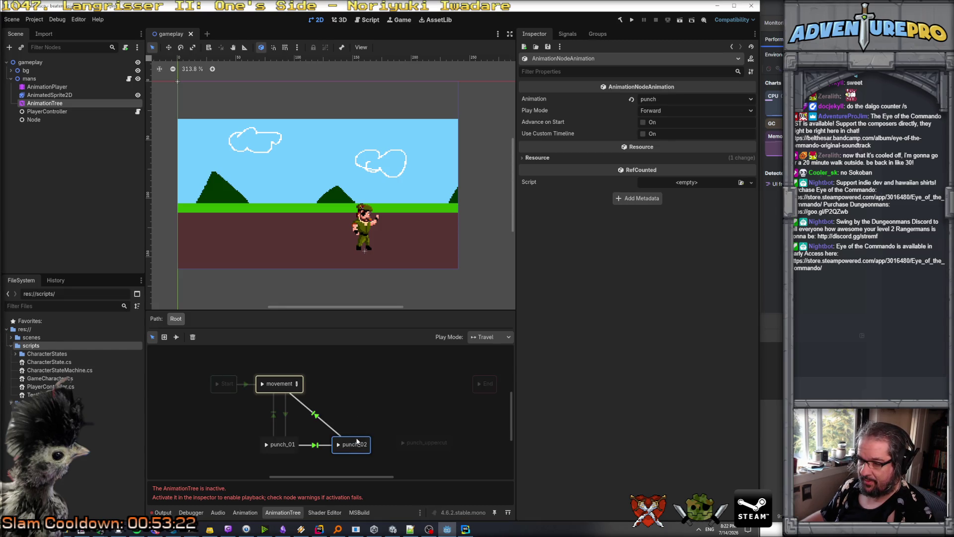
{"action": "left_click", "coordinate": [659, 99]}
{"action": "left_click", "coordinate": [662, 139]}
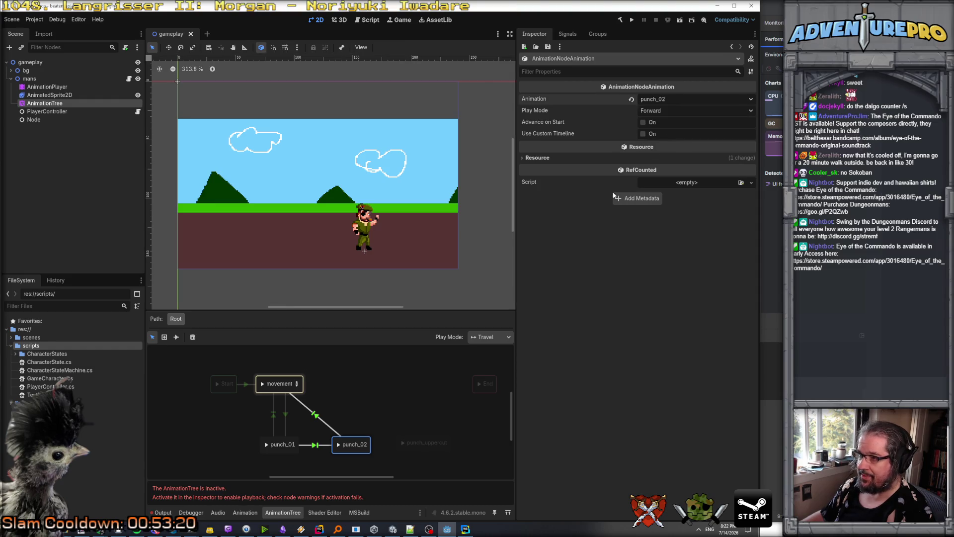
{"action": "left_click", "coordinate": [381, 438]}
{"action": "left_click", "coordinate": [318, 446]}
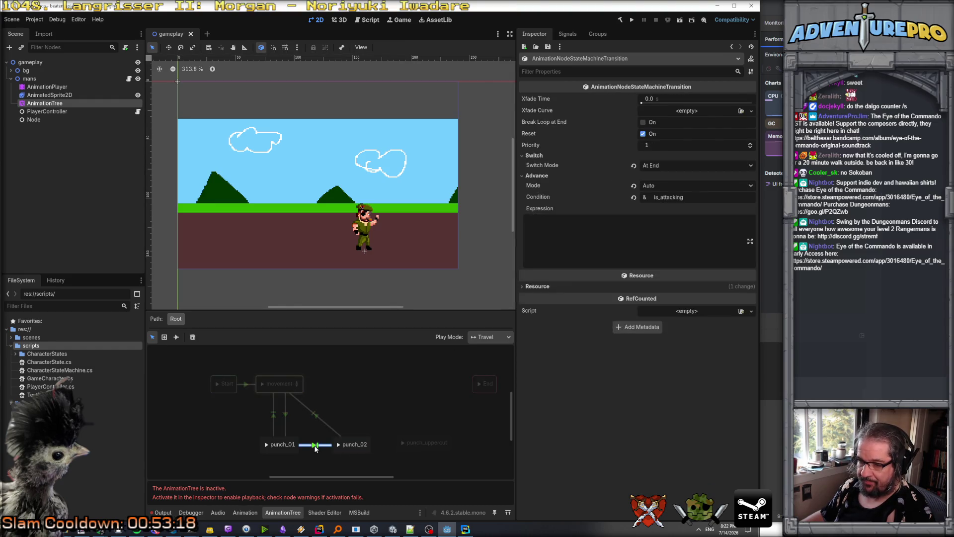
{"action": "right_click", "coordinate": [318, 447]}
{"action": "key", "text": "Escape"}
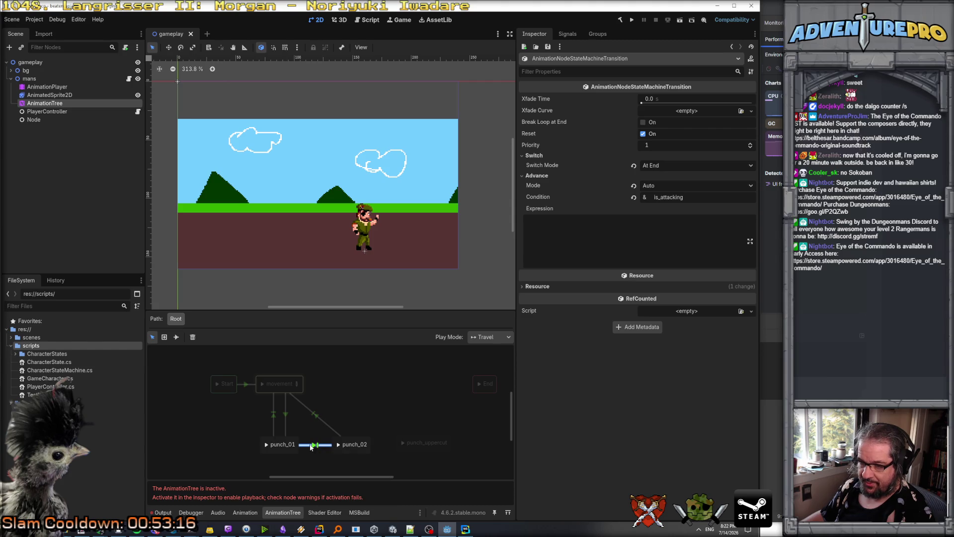
{"action": "left_click", "coordinate": [381, 440]}
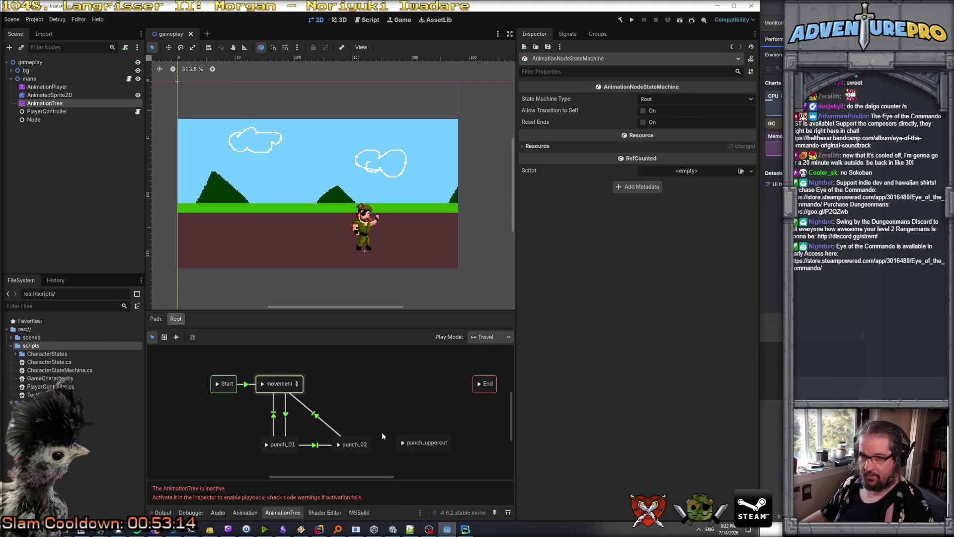
Delete the stray pasted AnimationTree copy and reopen the state machine in connect mode.
{"action": "key", "text": "ctrl+v"}
{"action": "left_click", "coordinate": [59, 104]}
{"action": "left_click", "coordinate": [60, 111]}
{"action": "key", "text": "Delete"}
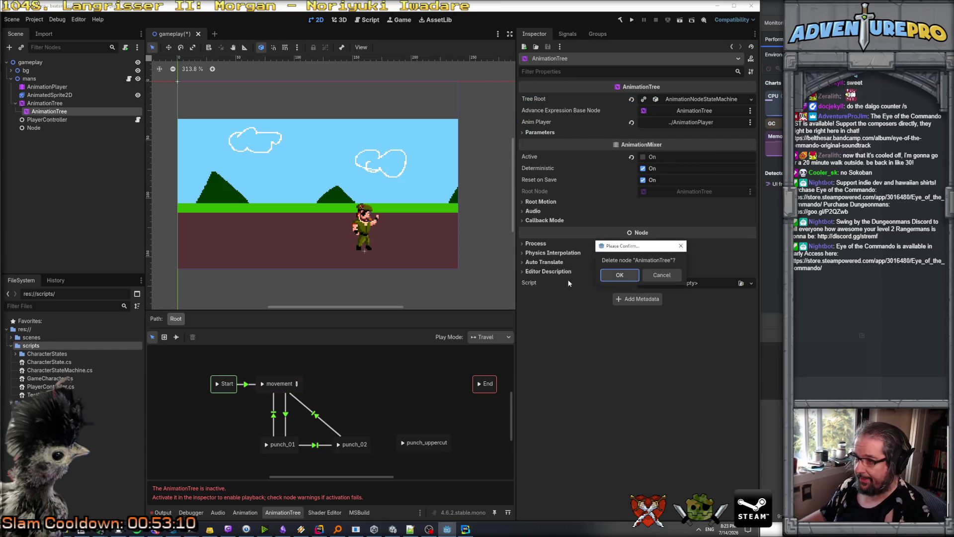
{"action": "key", "text": "Return"}
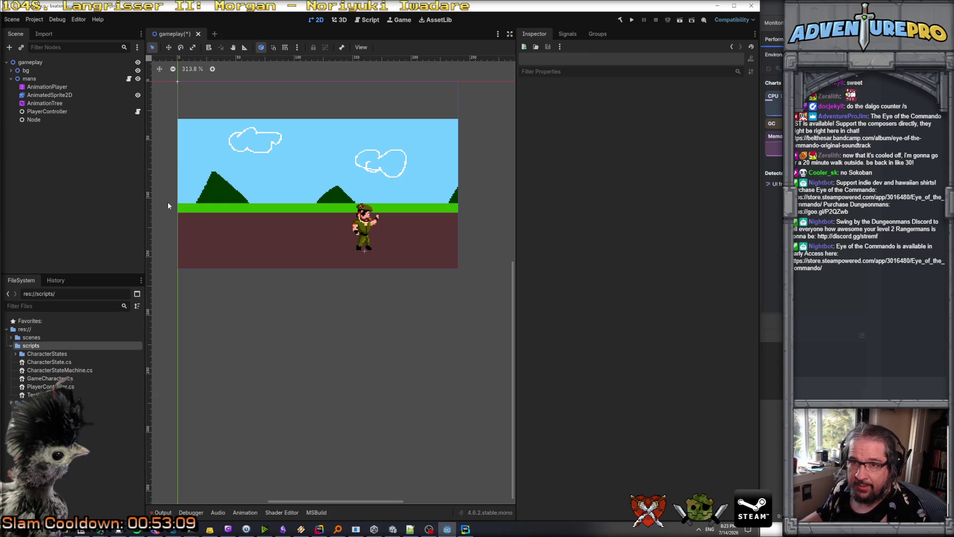
{"action": "left_click", "coordinate": [61, 103]}
{"action": "left_click", "coordinate": [297, 508]}
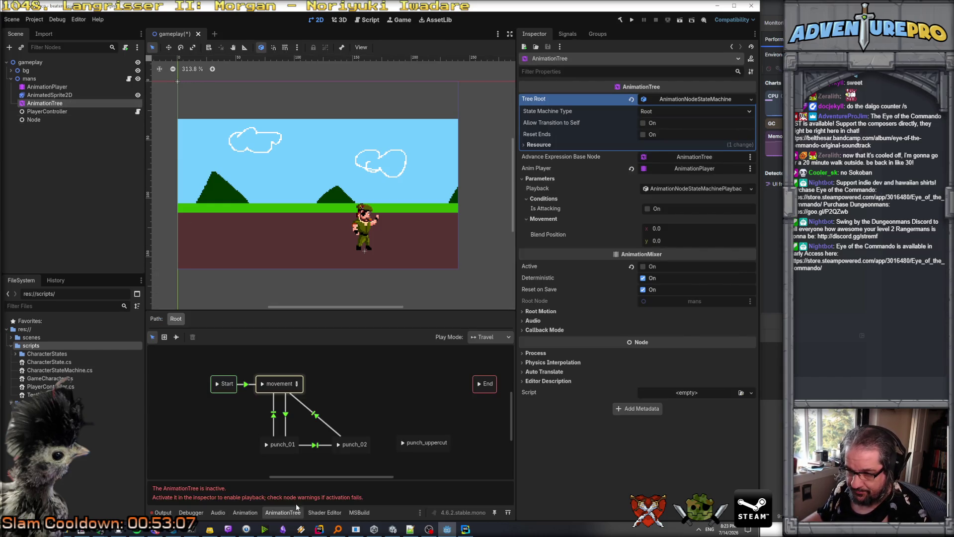
{"action": "left_click", "coordinate": [177, 337]}
Connect punch_02 to punch_uppercut with a transition whose switch mode is At End.
{"action": "left_click_drag", "start_coordinate": [367, 443], "coordinate": [409, 446]}
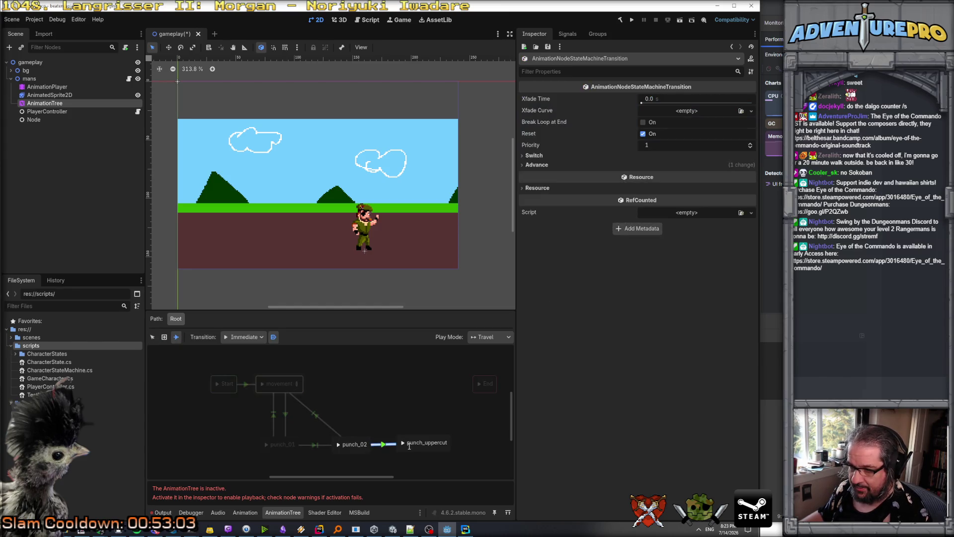
{"action": "left_click", "coordinate": [549, 155]}
{"action": "left_click", "coordinate": [663, 167]}
{"action": "left_click", "coordinate": [668, 178]}
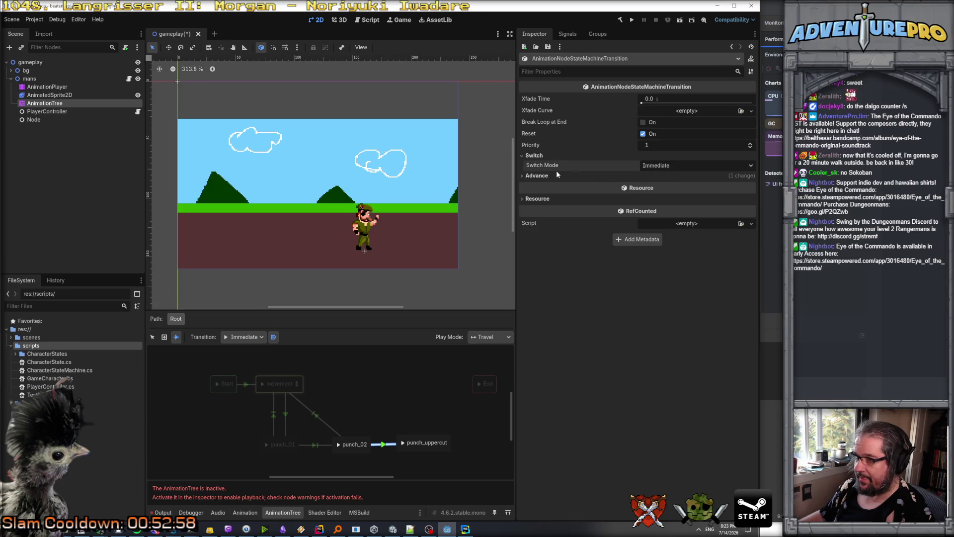
{"action": "left_click", "coordinate": [669, 166]}
{"action": "left_click", "coordinate": [669, 195]}
Keep the transition's advance mode on Auto with condition is_attacking and priority 1.
{"action": "left_click", "coordinate": [611, 175]}
{"action": "left_click", "coordinate": [665, 186]}
{"action": "key", "text": "Escape"}
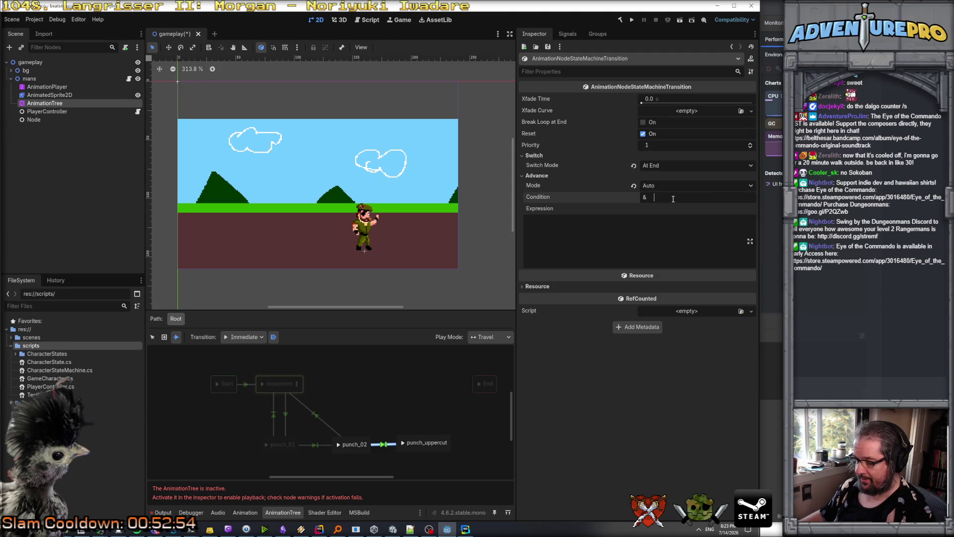
{"action": "type", "text": "is_attacking"}
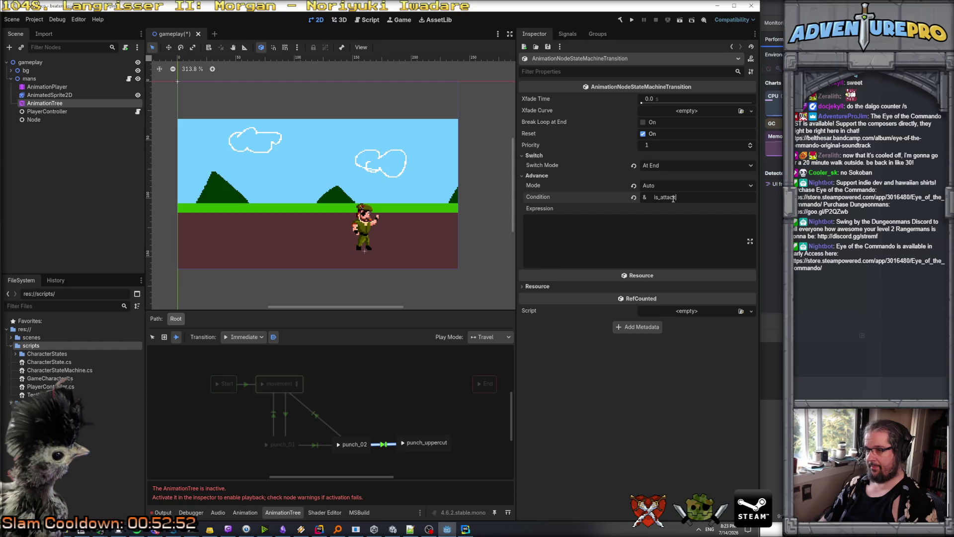
{"action": "left_click", "coordinate": [663, 145]}
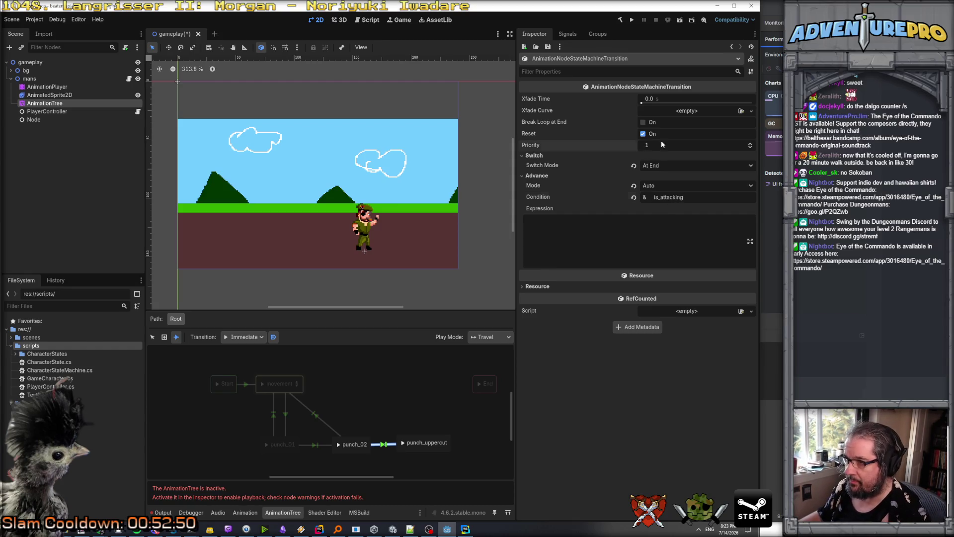
{"action": "key", "text": "Return"}
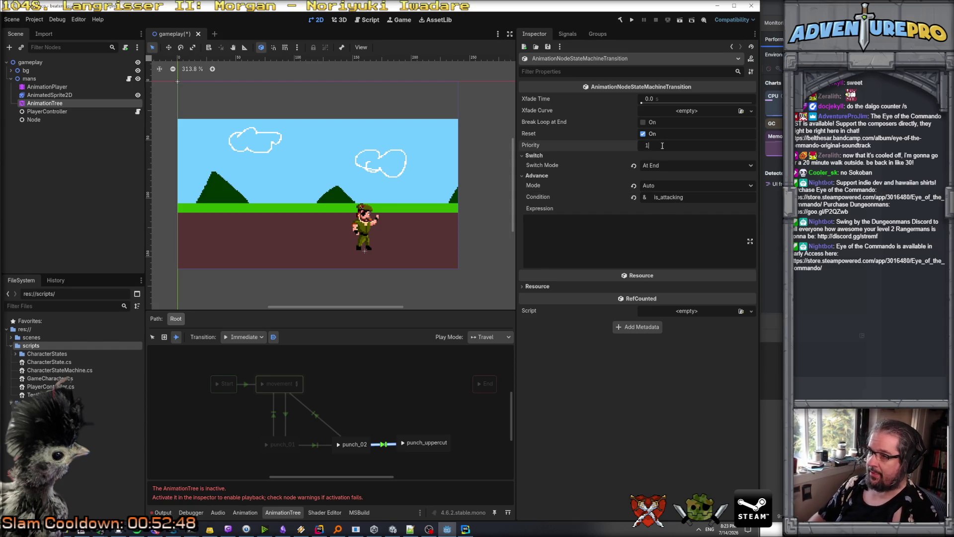
Shift the punch_02 and punch_uppercut states left in the state machine graph.
{"action": "right_click", "coordinate": [427, 440]}
{"action": "left_click", "coordinate": [161, 339]}
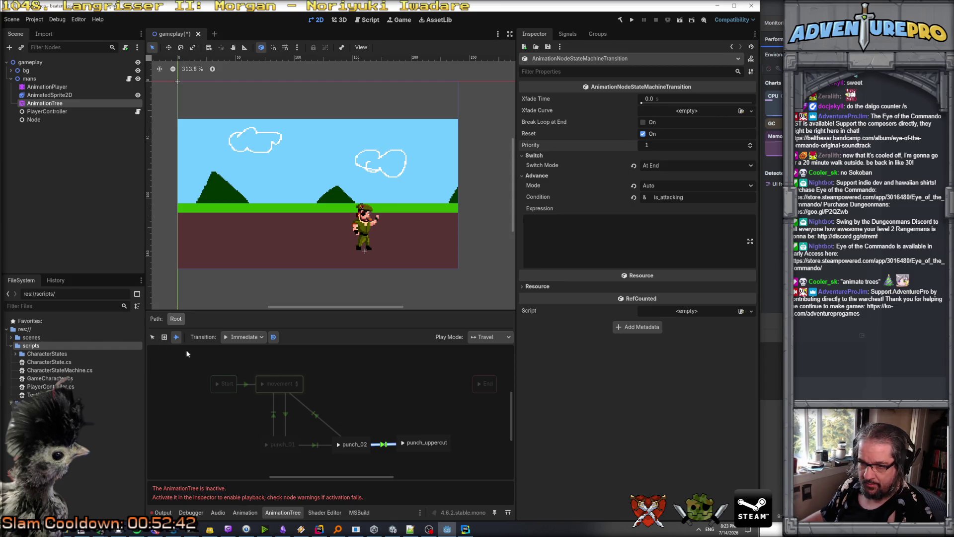
{"action": "left_click", "coordinate": [152, 337]}
{"action": "left_click", "coordinate": [415, 439]}
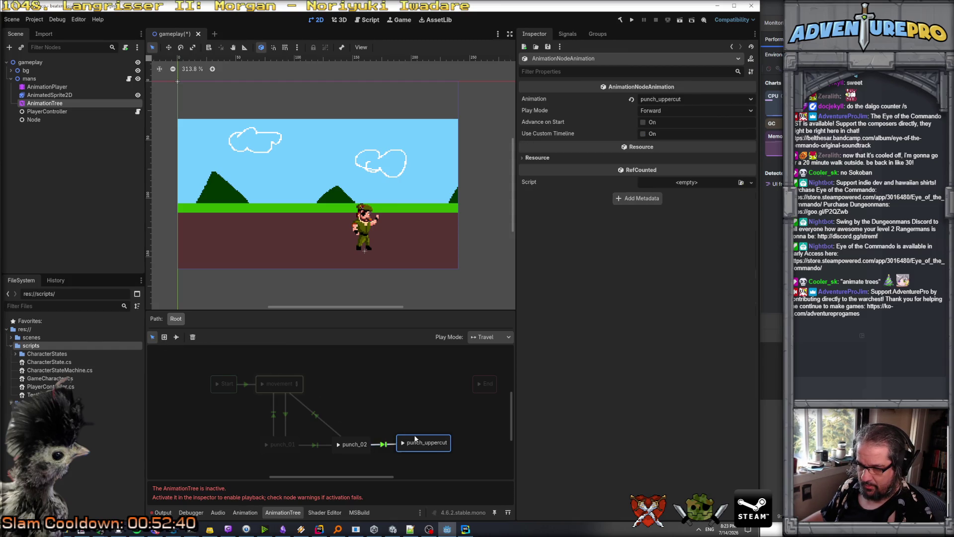
{"action": "left_click", "coordinate": [249, 430]}
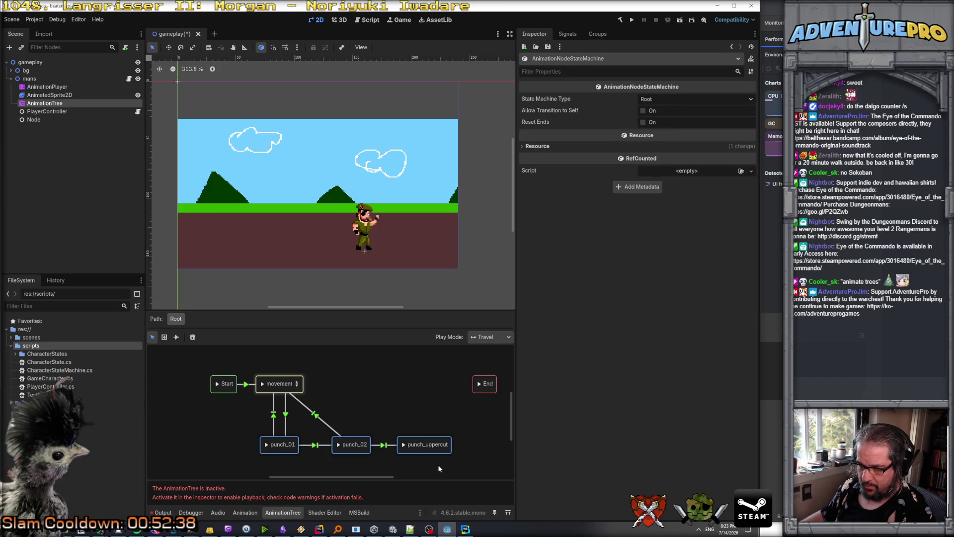
{"action": "left_click_drag", "start_coordinate": [422, 442], "coordinate": [348, 442]}
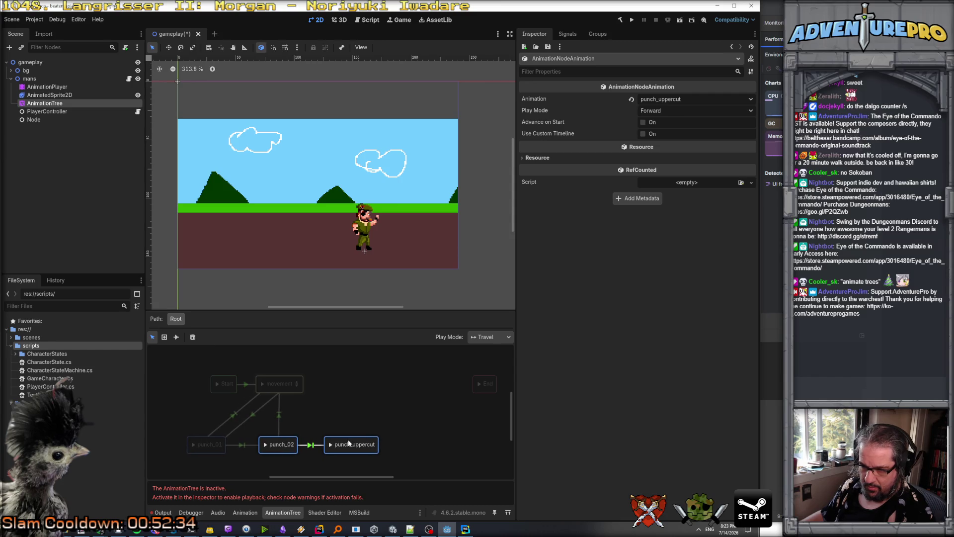
{"action": "left_click", "coordinate": [344, 413]}
{"action": "left_click", "coordinate": [348, 440]}
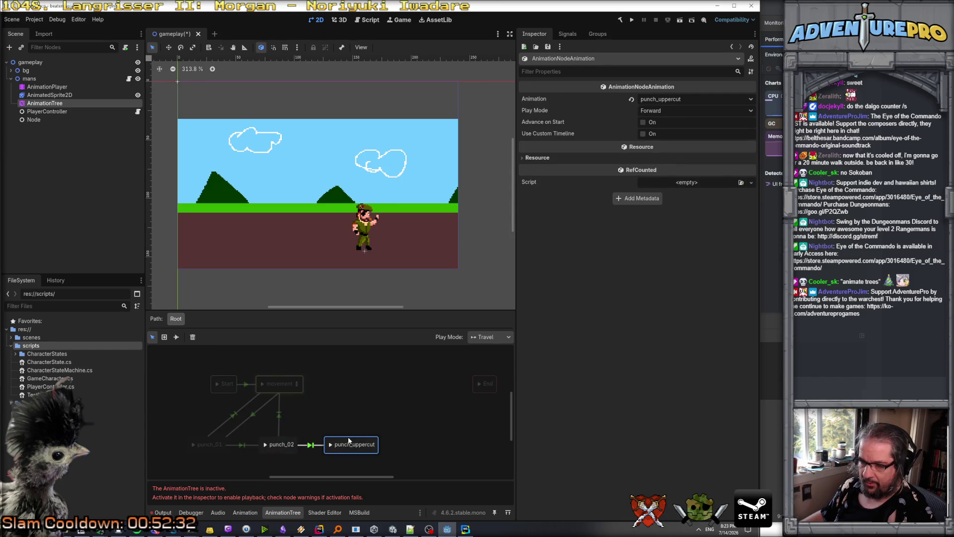
{"action": "left_click", "coordinate": [176, 337]}
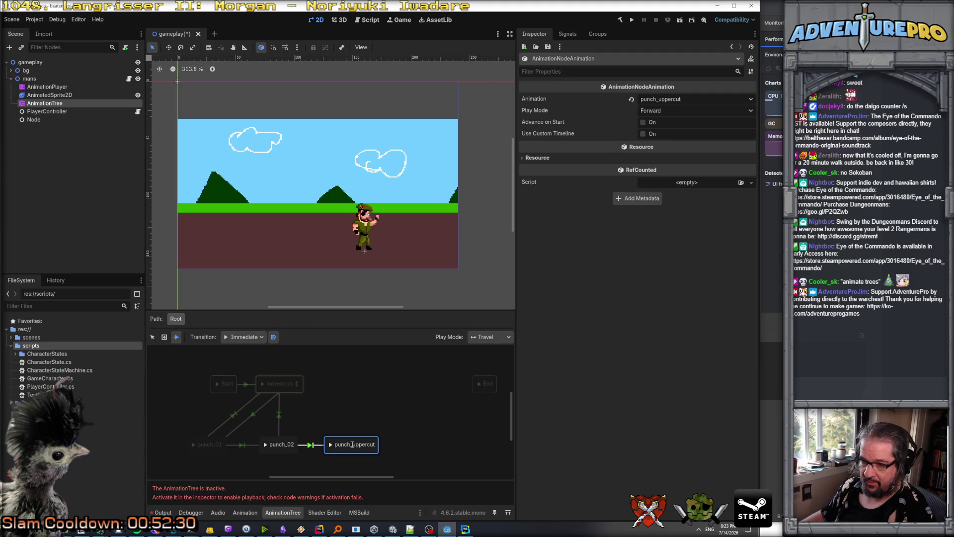